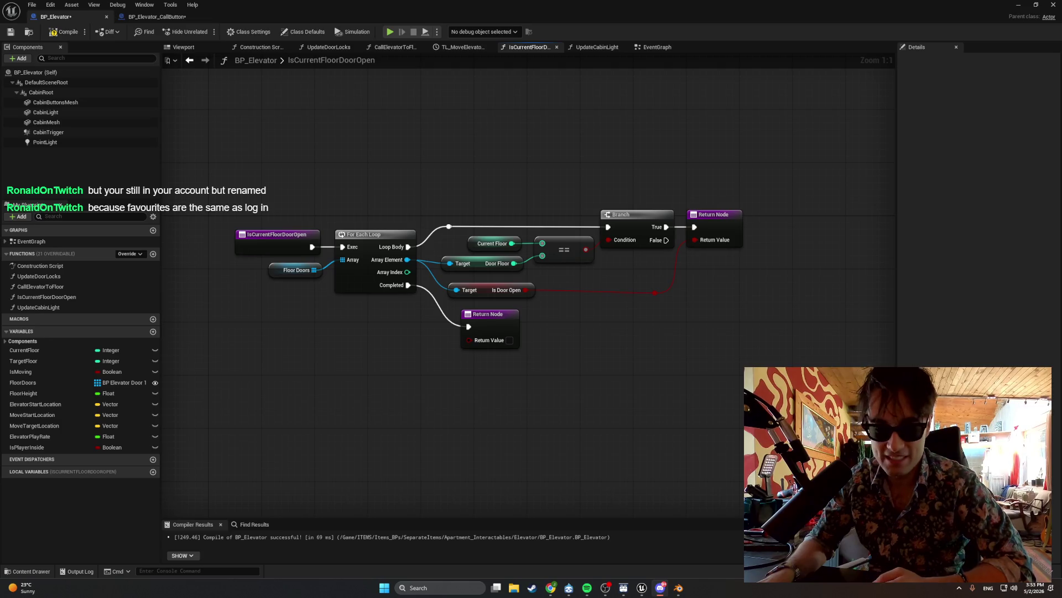
Bring Discord forward, check stream-announcements, then switch to The Abyss server's #general.
{"action": "key", "text": "alt+Tab"}
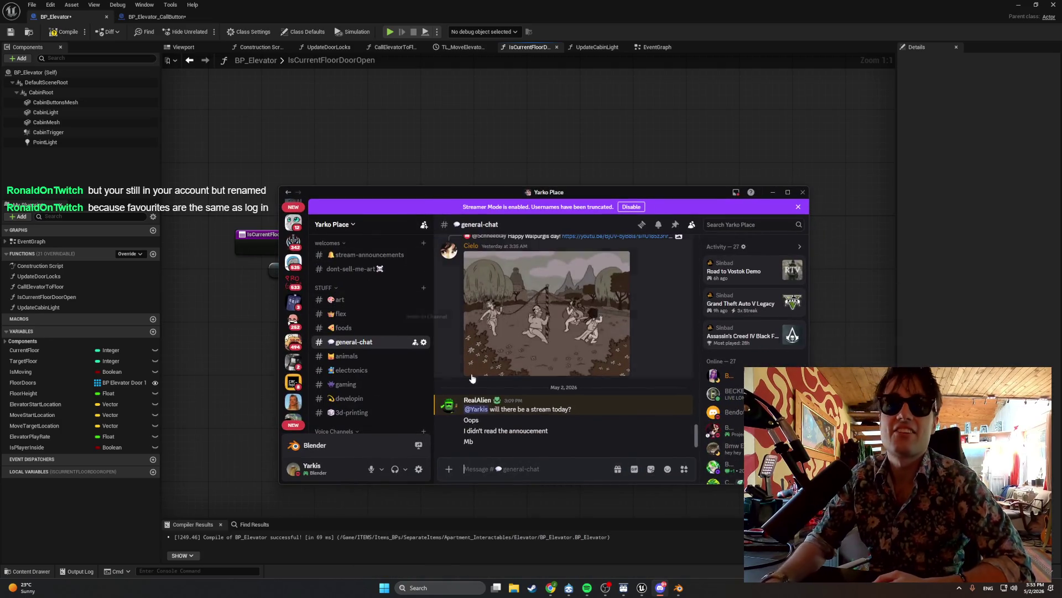
{"action": "mouse_move", "coordinate": [490, 410]}
{"action": "left_mouse_down"}
{"action": "mouse_move", "coordinate": [555, 411]}
{"action": "mouse_move", "coordinate": [505, 400]}
{"action": "left_mouse_up"}
{"action": "left_click", "coordinate": [340, 256]}
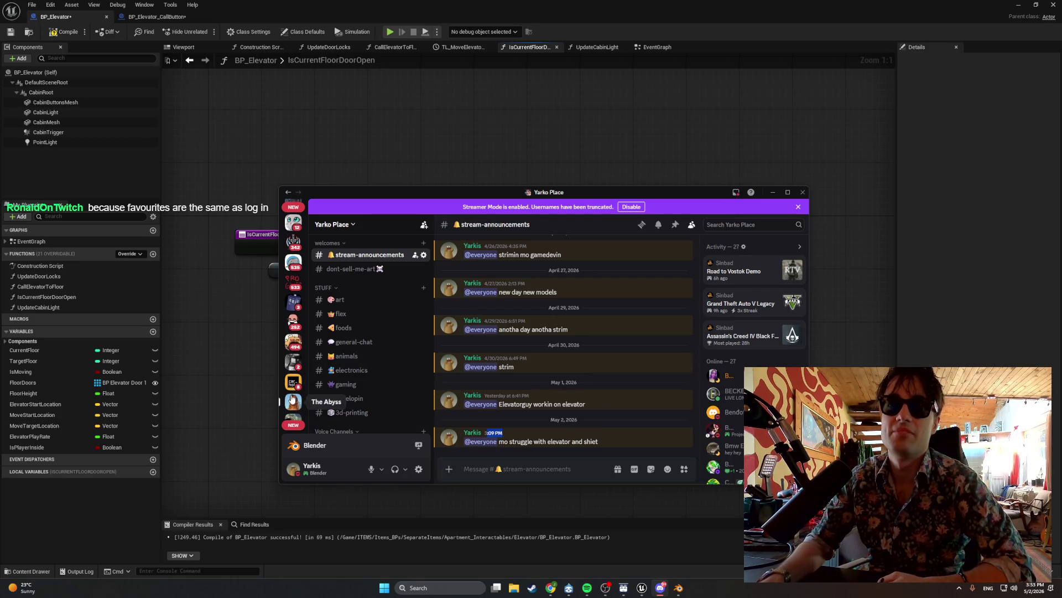
{"action": "left_click", "coordinate": [293, 401]}
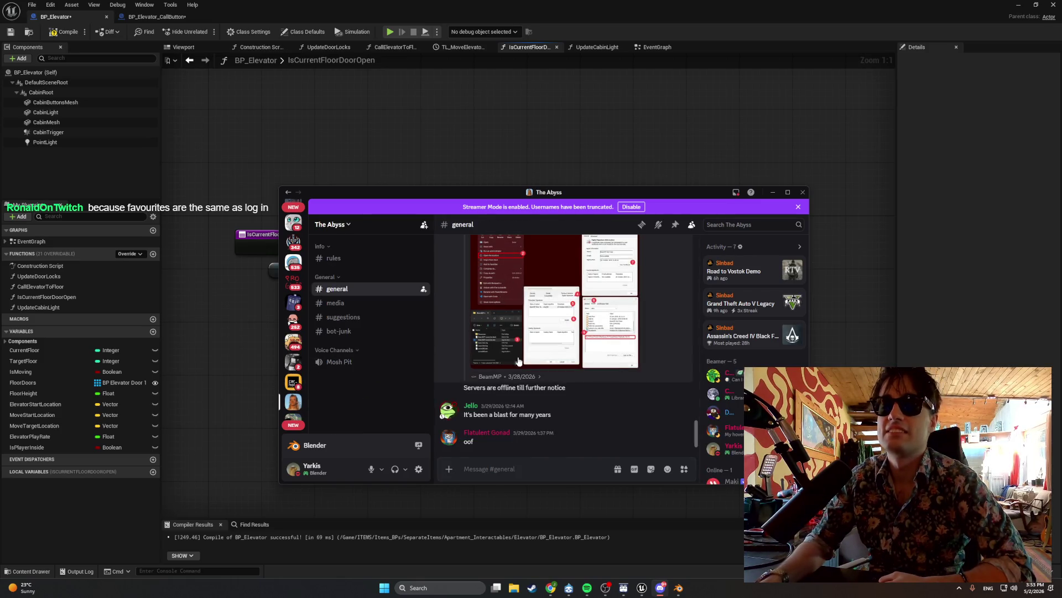
{"action": "scroll", "coordinate": [485, 309], "scroll_direction": "up", "scroll_amount": 6}
{"action": "scroll", "coordinate": [484, 310], "scroll_direction": "up", "scroll_amount": 5}
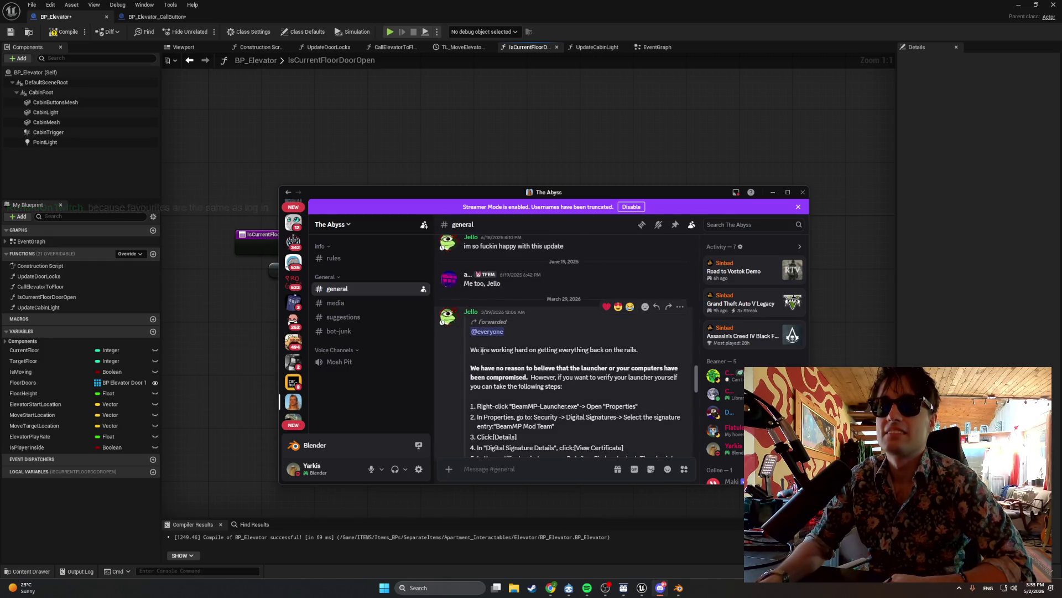
Read the breach posts on compromised computers and the ongoing investigation, then minimise Discord.
{"action": "left_click_drag", "start_coordinate": [480, 353], "coordinate": [588, 355]}
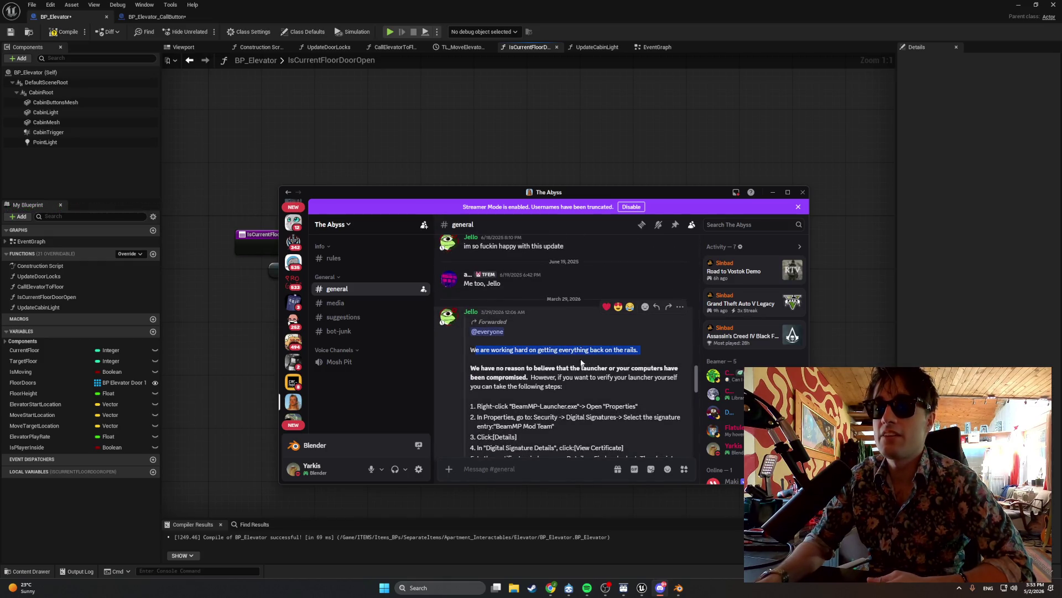
{"action": "mouse_move", "coordinate": [509, 377]}
{"action": "left_mouse_down"}
{"action": "mouse_move", "coordinate": [580, 370]}
{"action": "mouse_move", "coordinate": [571, 369]}
{"action": "left_mouse_up"}
{"action": "scroll", "coordinate": [534, 365], "scroll_direction": "down", "scroll_amount": 2}
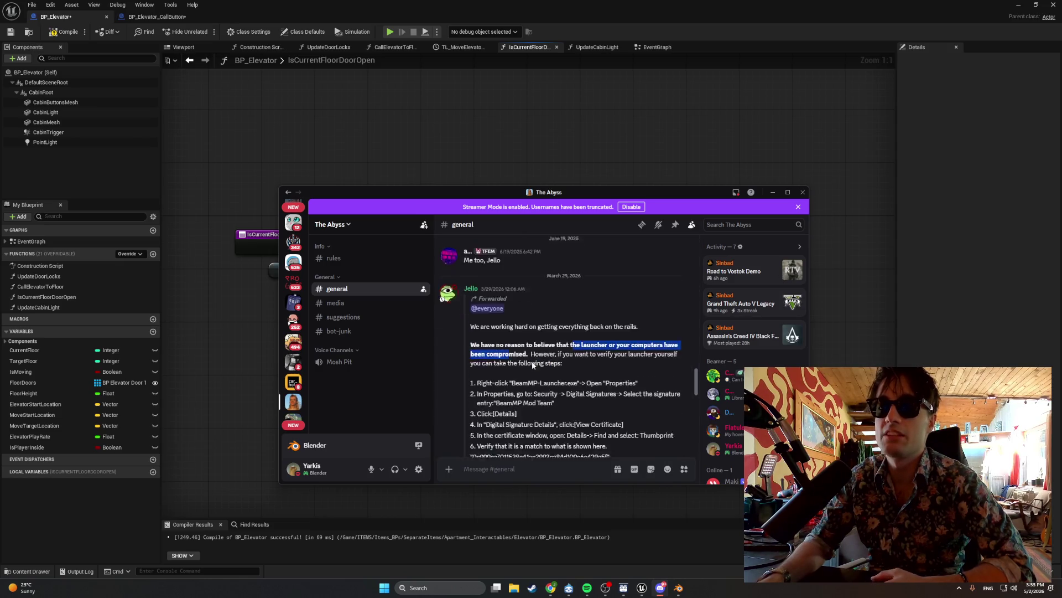
{"action": "scroll", "coordinate": [526, 356], "scroll_direction": "down", "scroll_amount": 5}
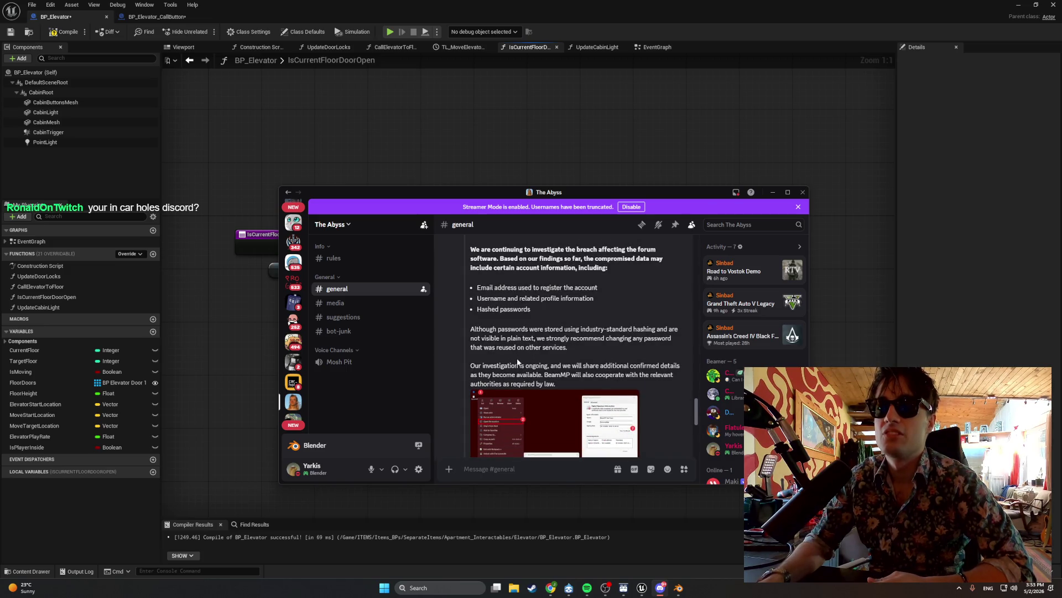
{"action": "left_click_drag", "start_coordinate": [518, 362], "coordinate": [638, 375]}
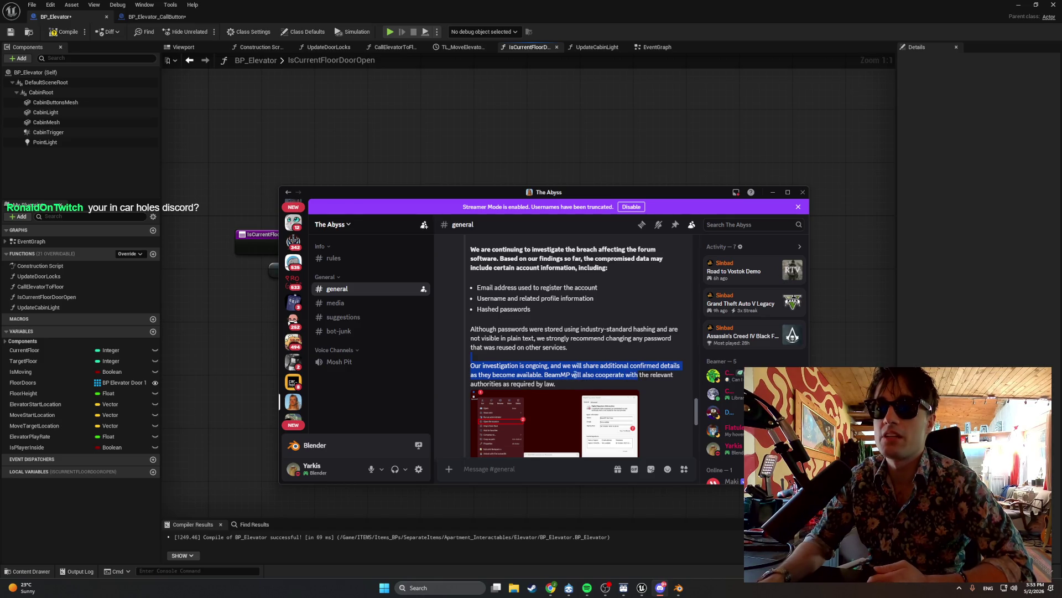
{"action": "scroll", "coordinate": [566, 373], "scroll_direction": "down", "scroll_amount": 3}
{"action": "left_click_drag", "start_coordinate": [477, 388], "coordinate": [523, 389]}
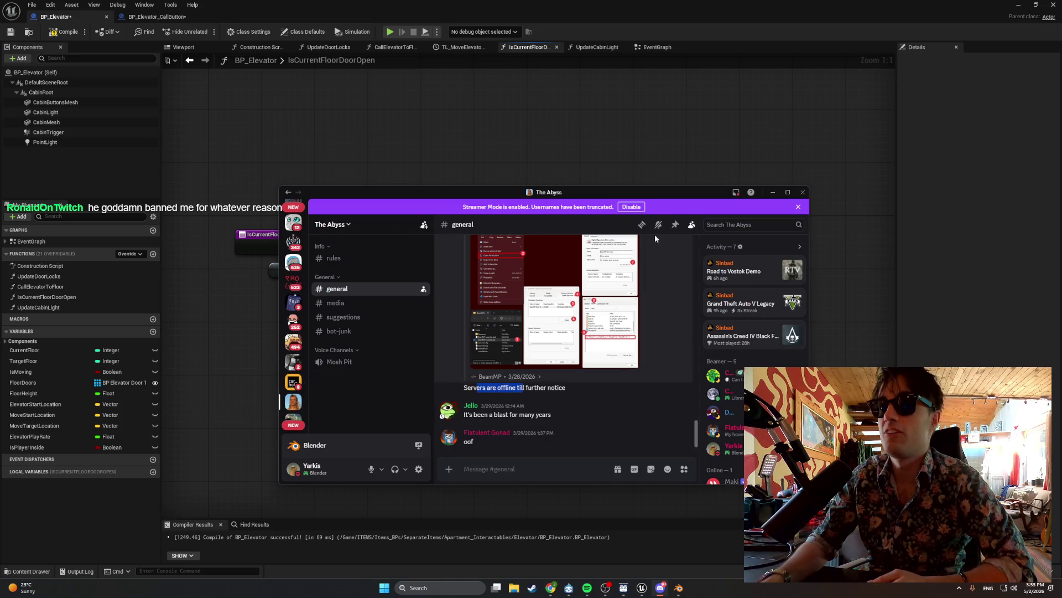
{"action": "left_click", "coordinate": [770, 193]}
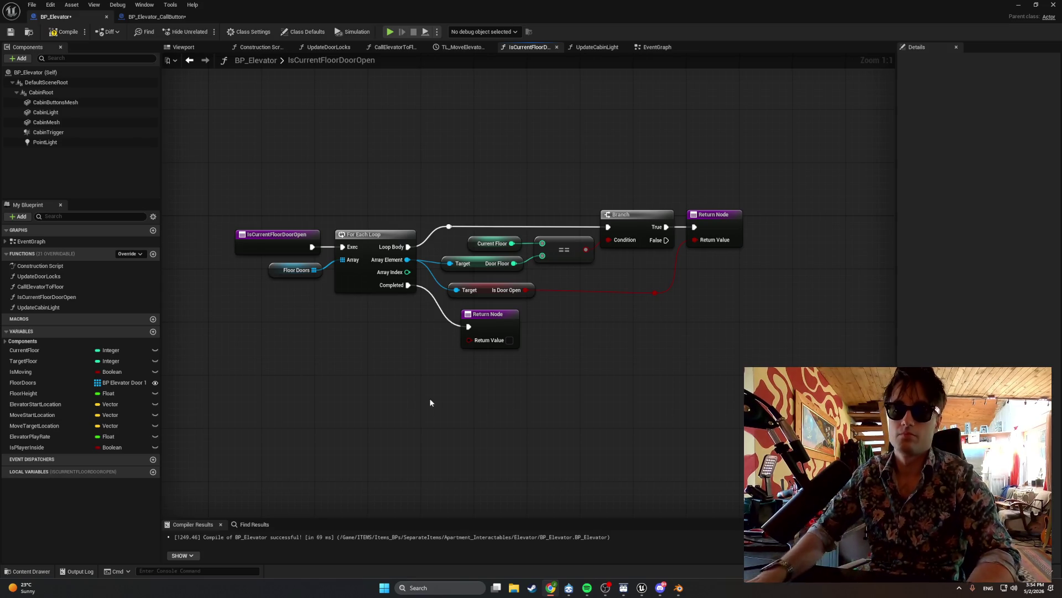
In Items_BPs > MasterItems, create Actor Blueprint BP_Master_ElevatorButton and open it.
{"action": "left_click", "coordinate": [31, 570]}
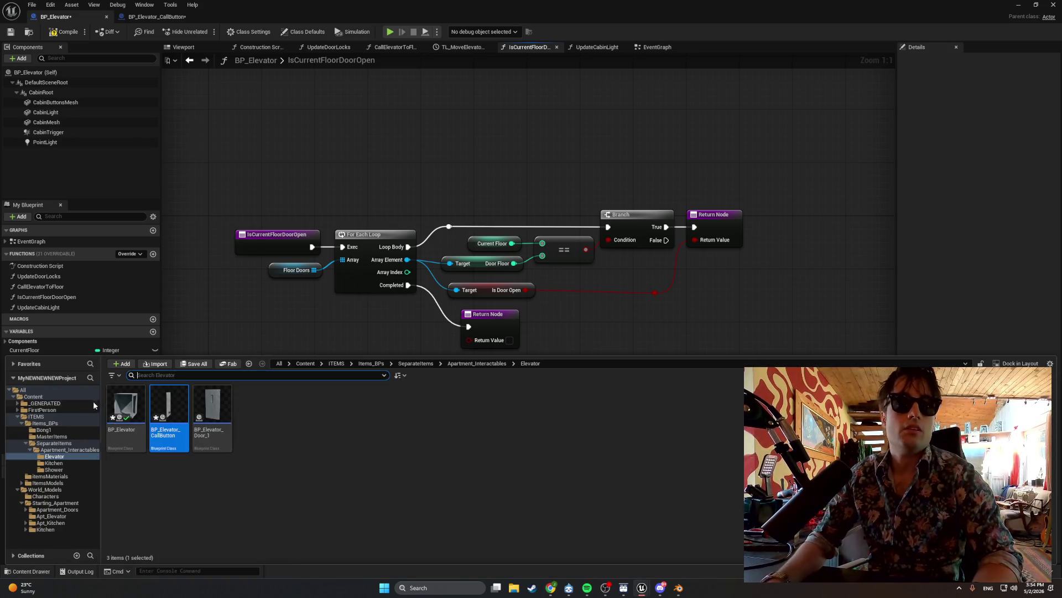
{"action": "left_click", "coordinate": [65, 424]}
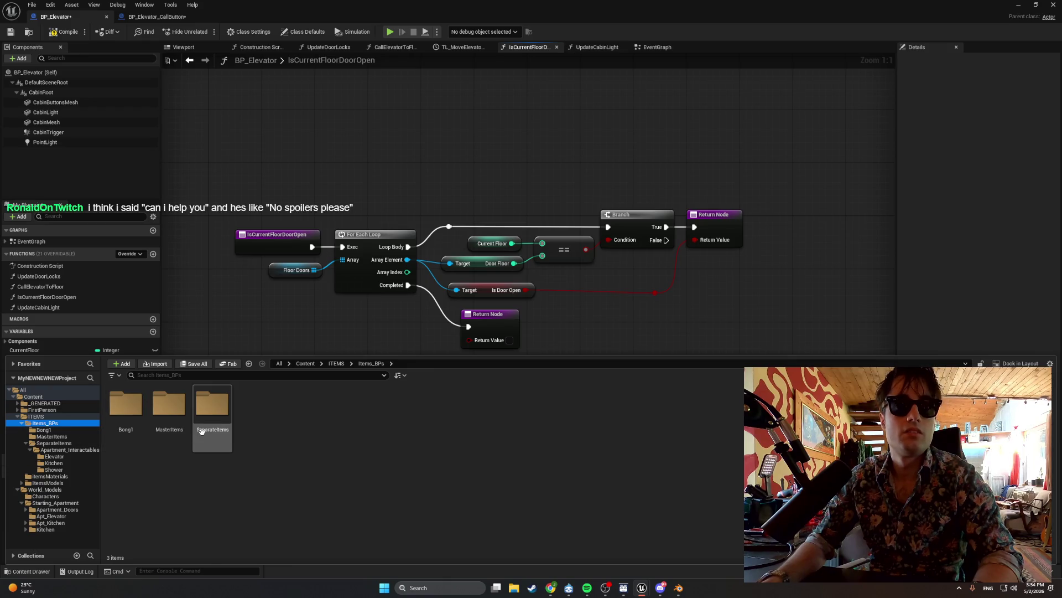
{"action": "left_click", "coordinate": [74, 433]}
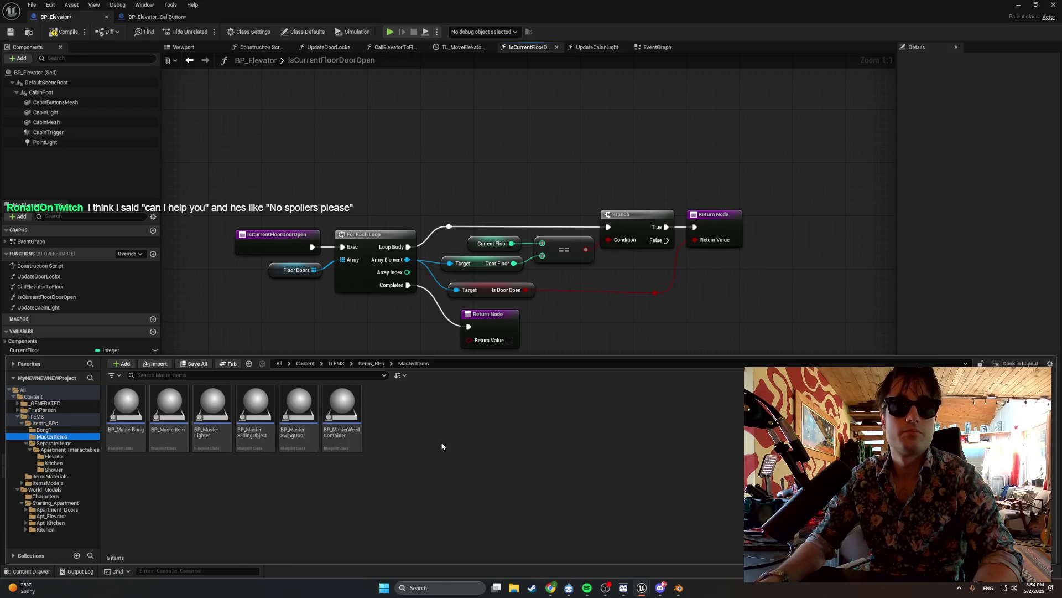
{"action": "right_click", "coordinate": [407, 435]}
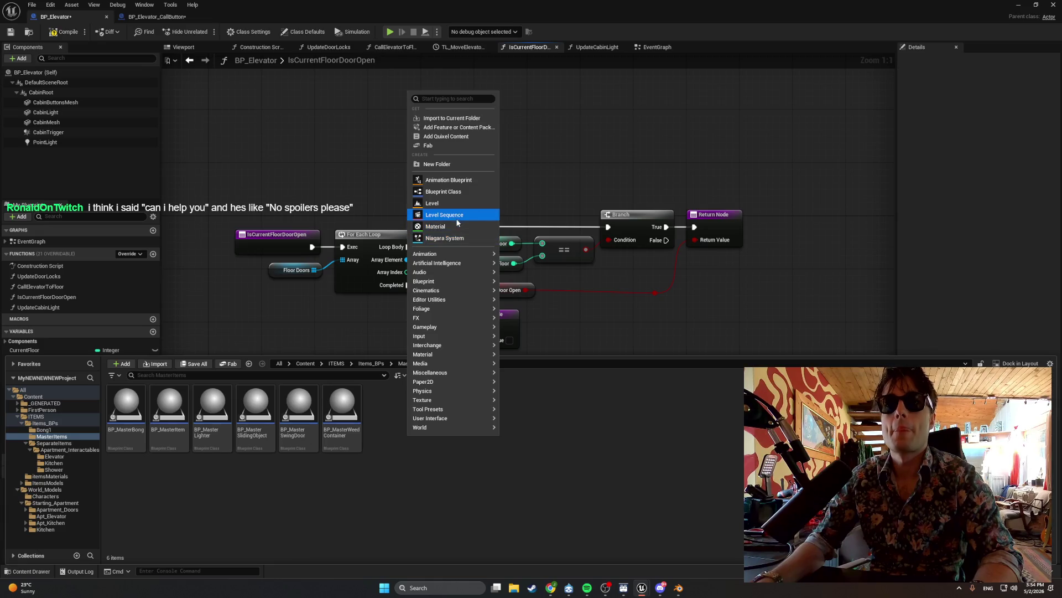
{"action": "left_click", "coordinate": [450, 192]}
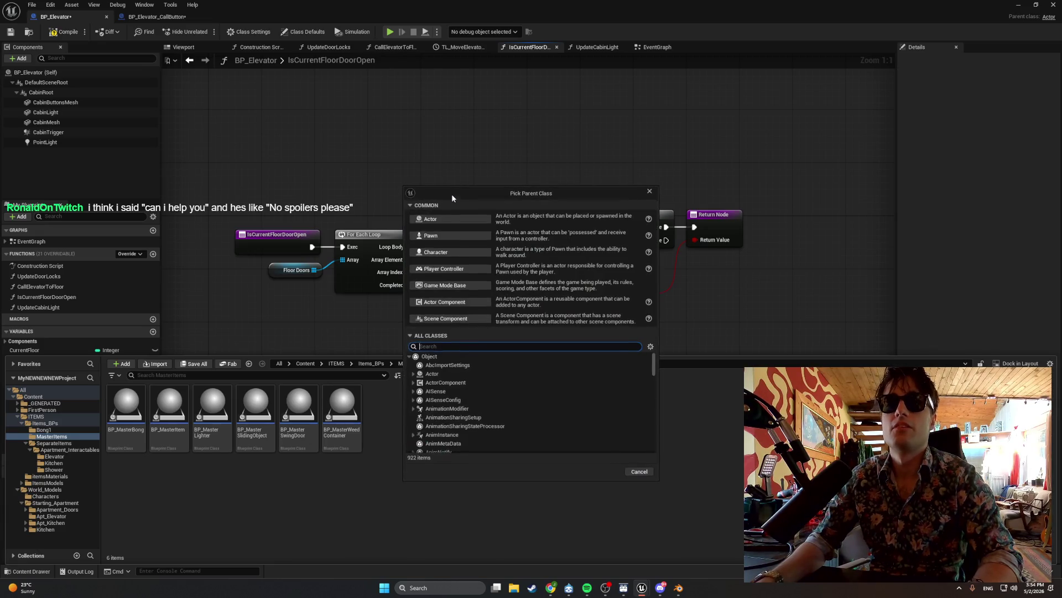
{"action": "left_click", "coordinate": [460, 221]}
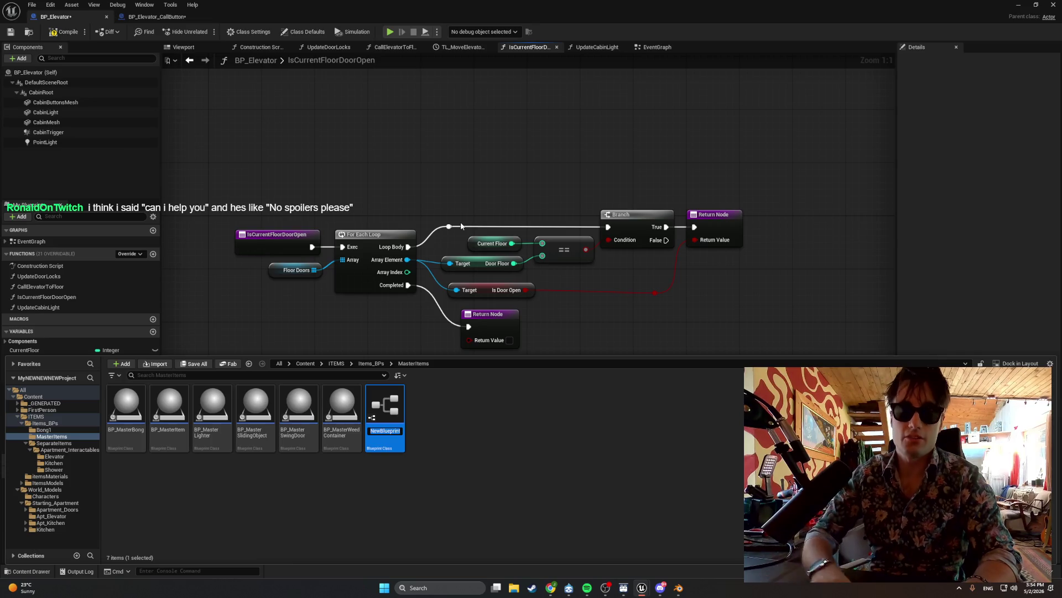
{"action": "type", "text": "BP_"}
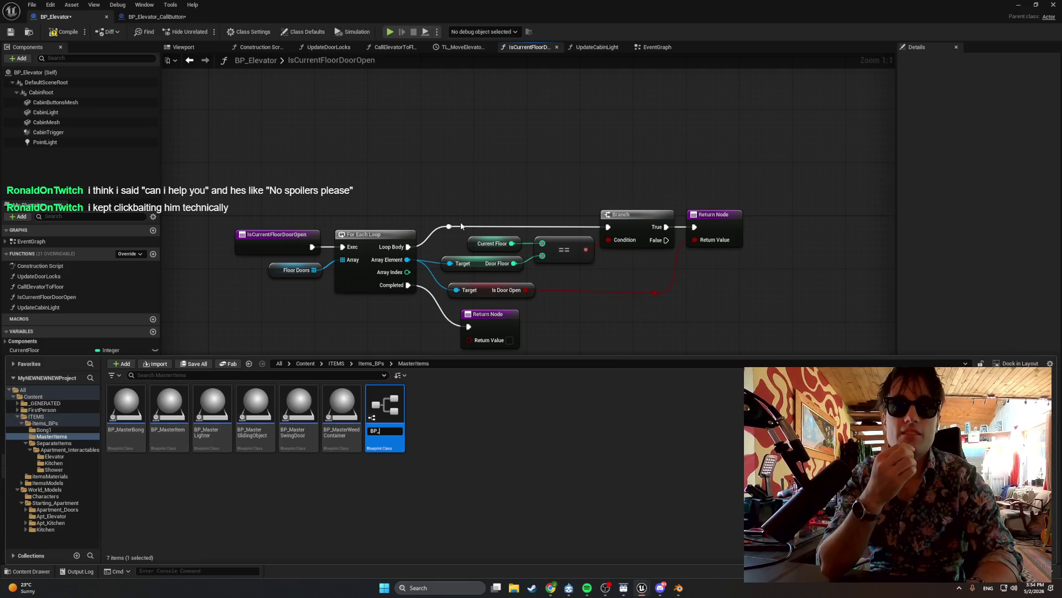
{"action": "type", "text": "Master"}
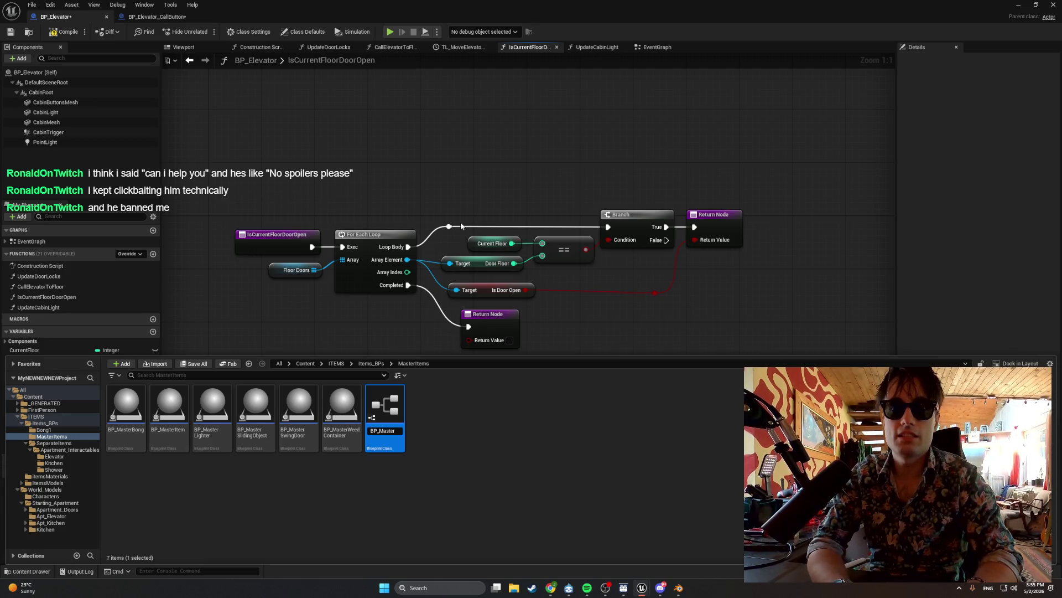
{"action": "type", "text": "Eleva"}
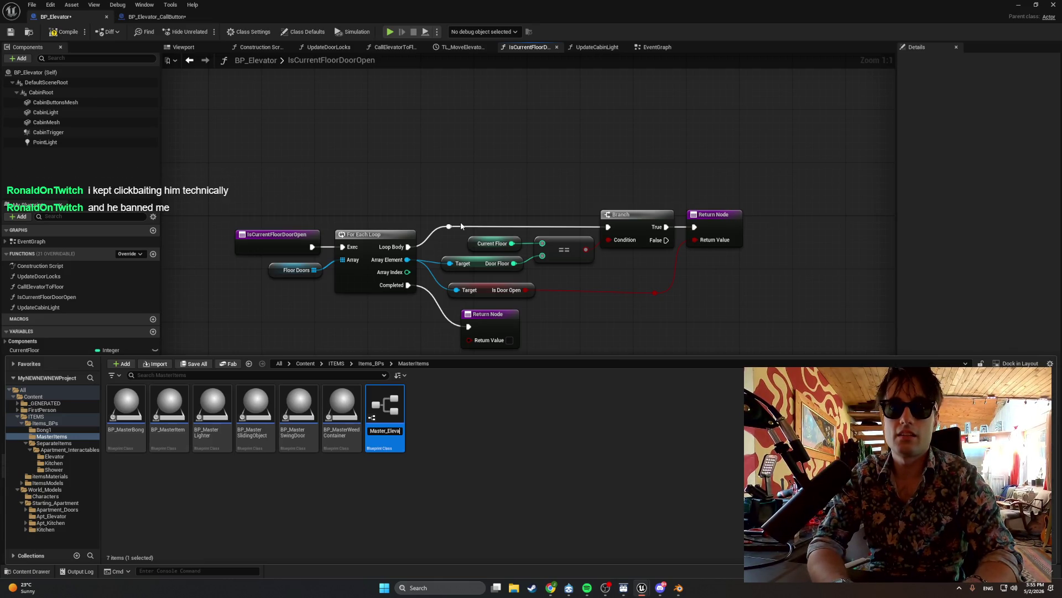
{"action": "type", "text": "torBu"}
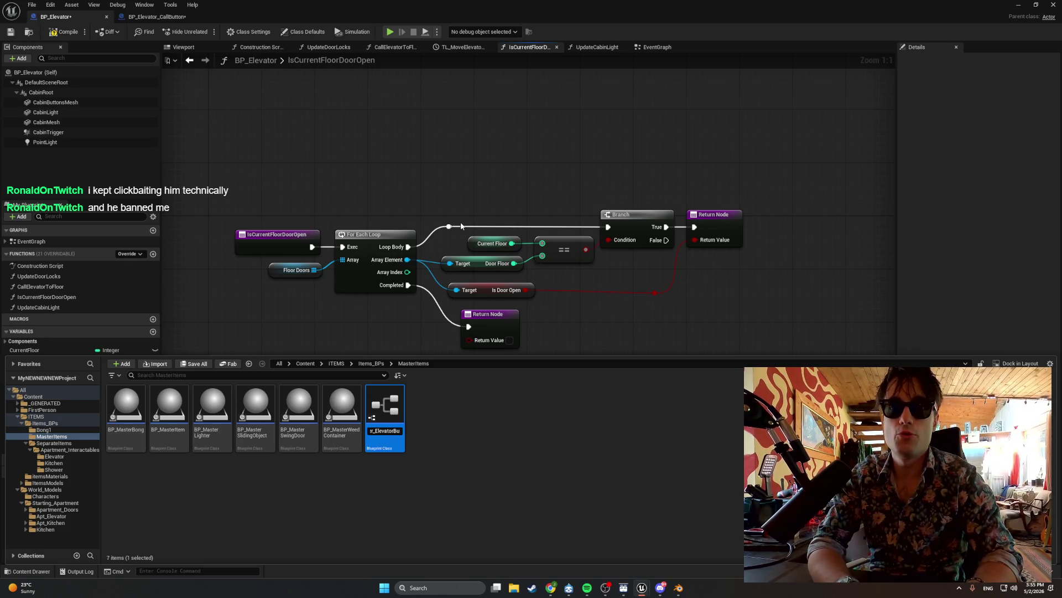
{"action": "type", "text": "tton"}
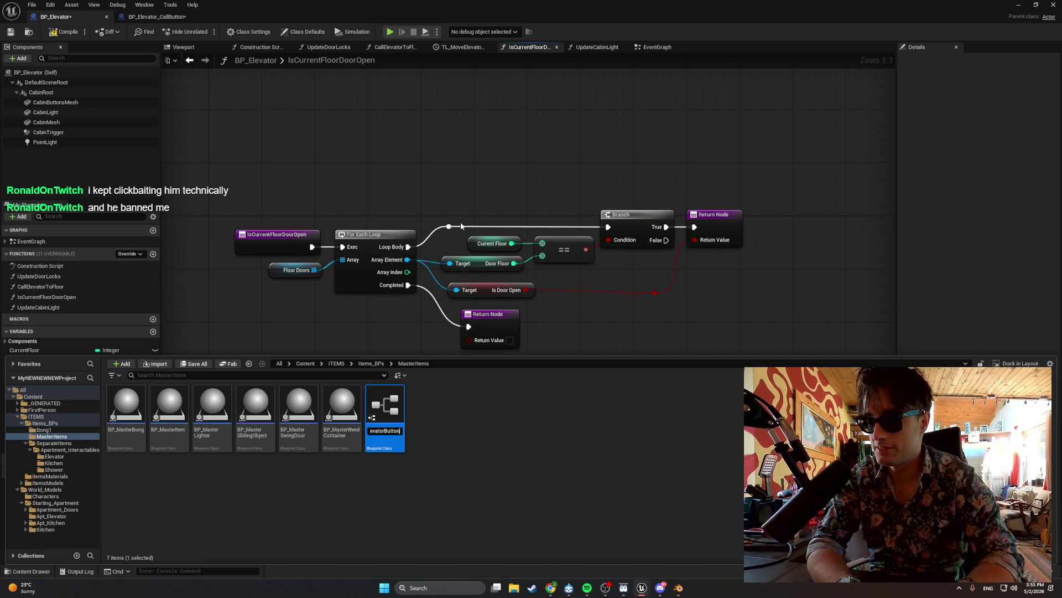
{"action": "key", "text": "Return"}
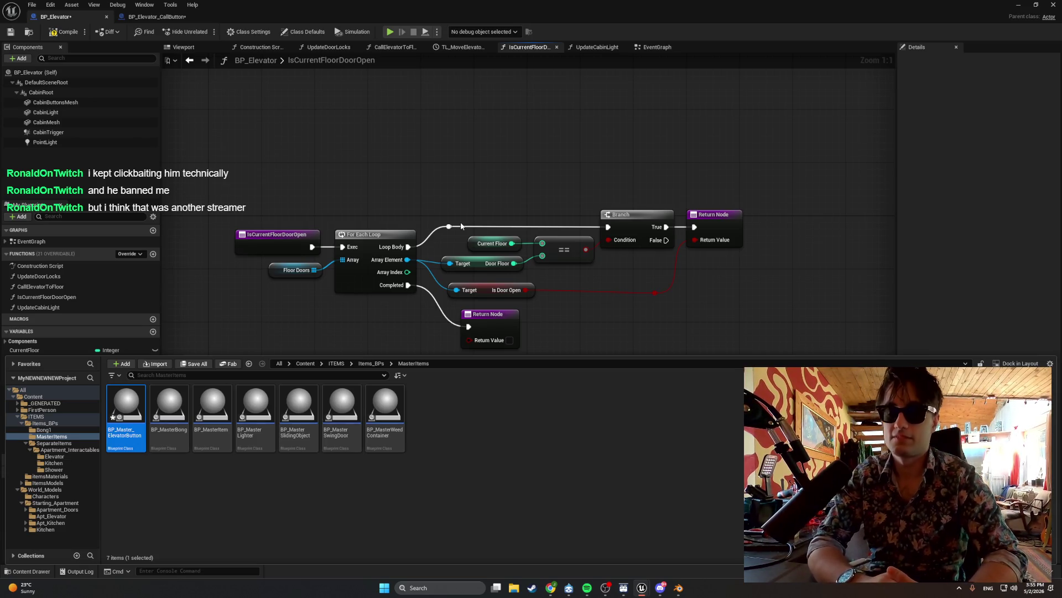
{"action": "double_click", "coordinate": [132, 409]}
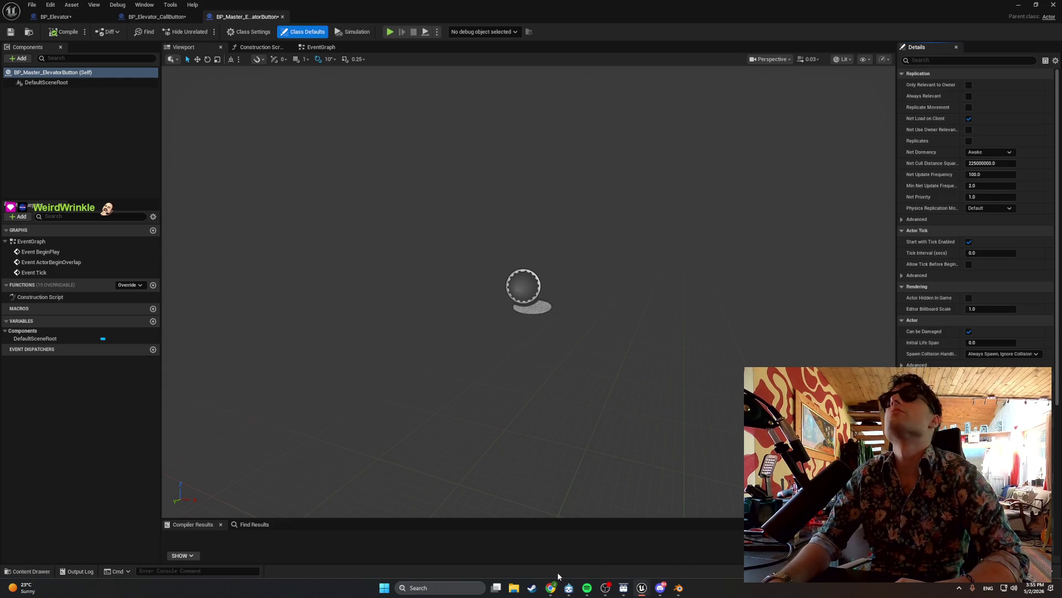
Set BP_Elevator_CallButton's parent class to BP Master Elevator Button, compile, and minimise the editor.
{"action": "mouse_move", "coordinate": [556, 587]}
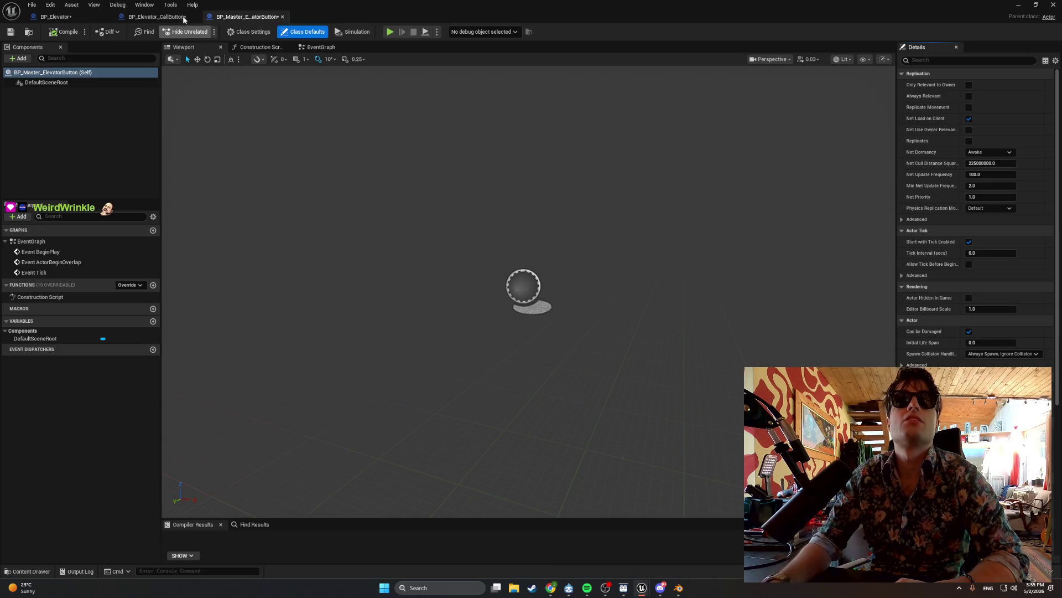
{"action": "left_click", "coordinate": [183, 16]}
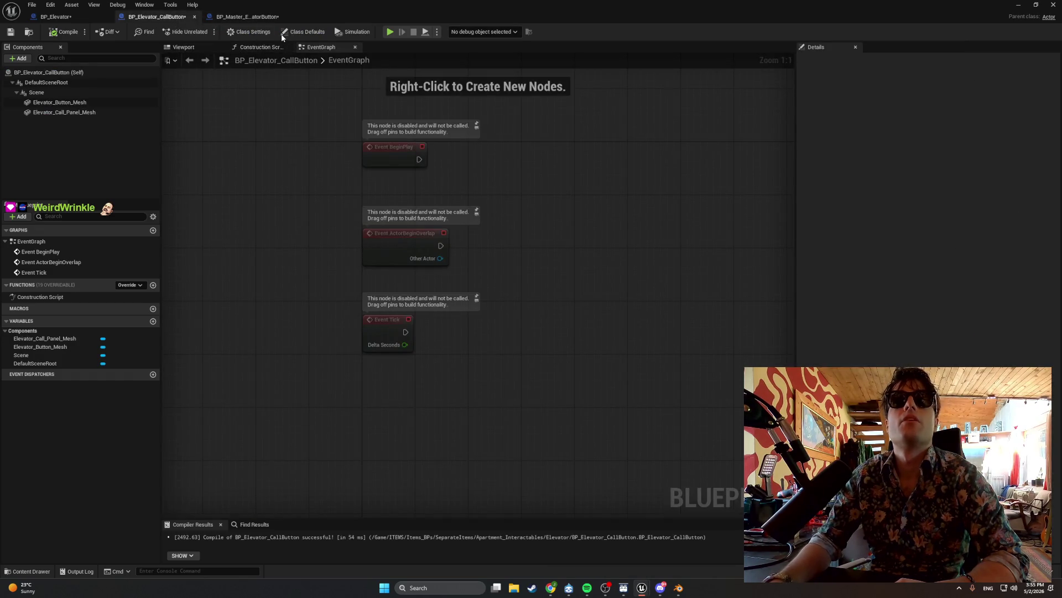
{"action": "left_click", "coordinate": [236, 33]}
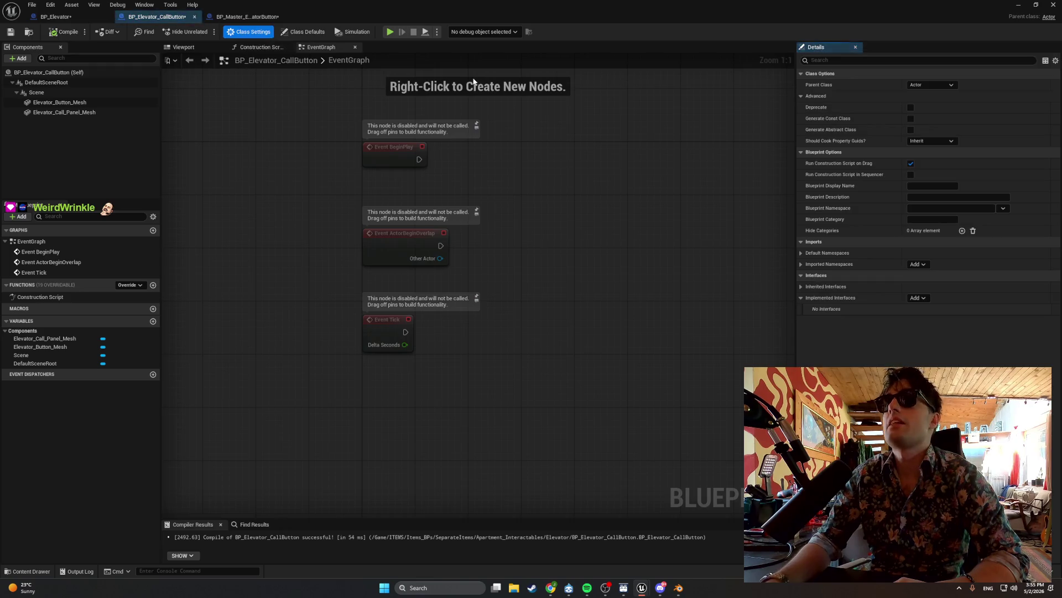
{"action": "left_click", "coordinate": [939, 86]}
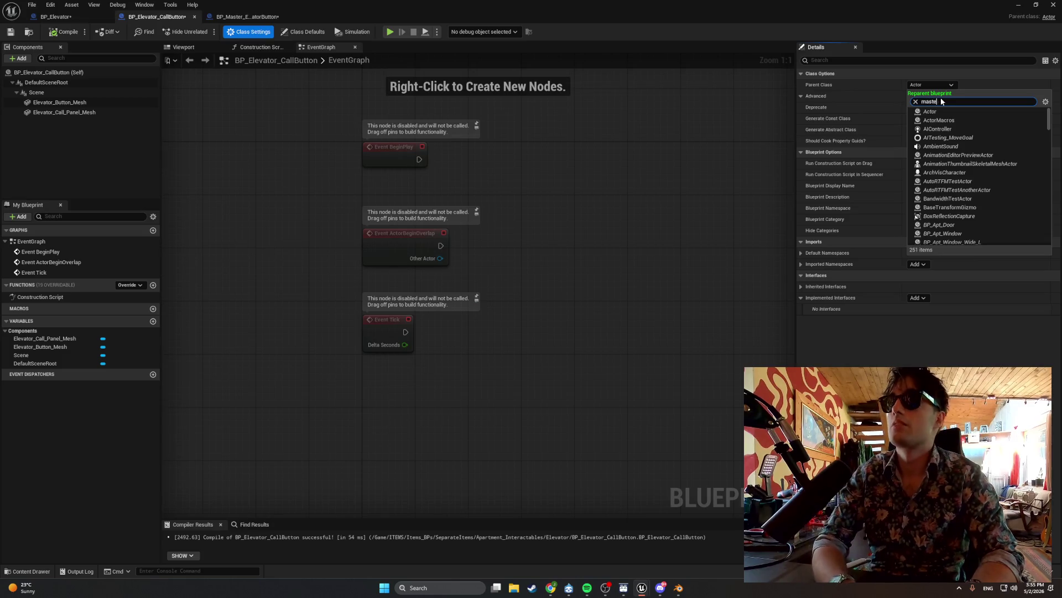
{"action": "type", "text": "master"}
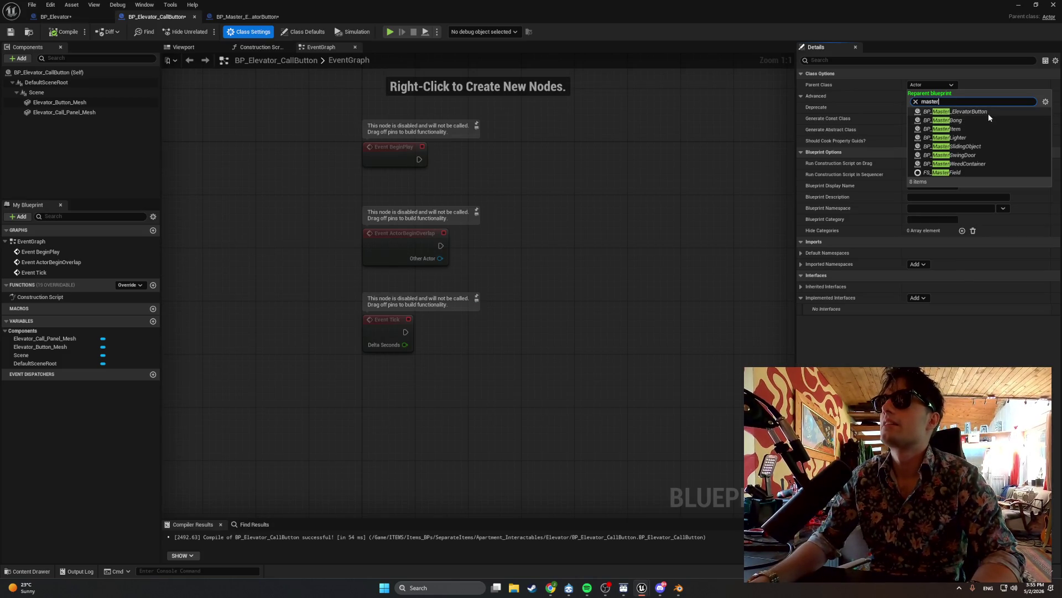
{"action": "left_click", "coordinate": [987, 112]}
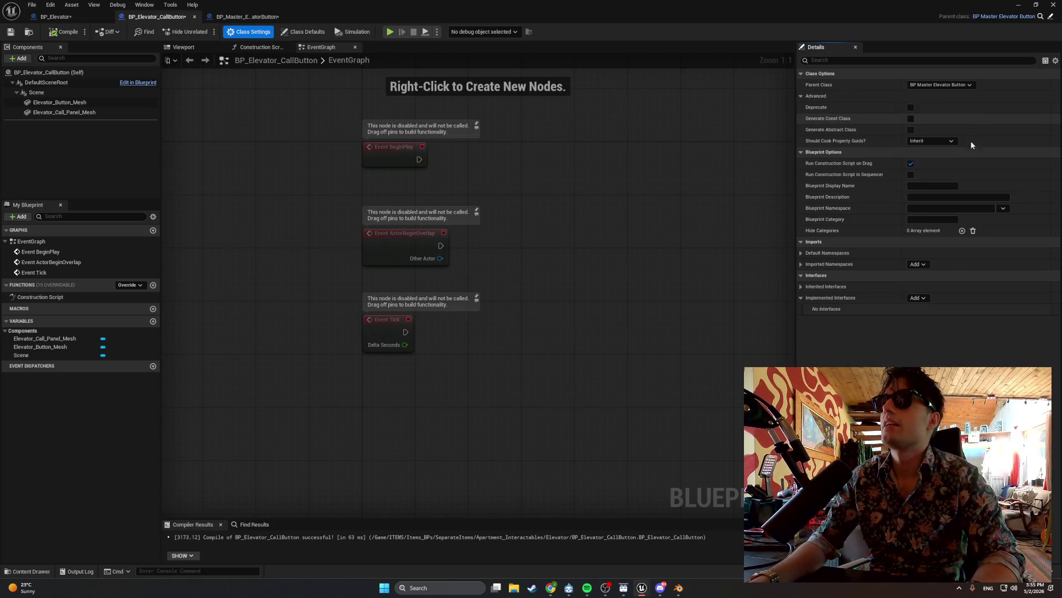
{"action": "left_click", "coordinate": [55, 32]}
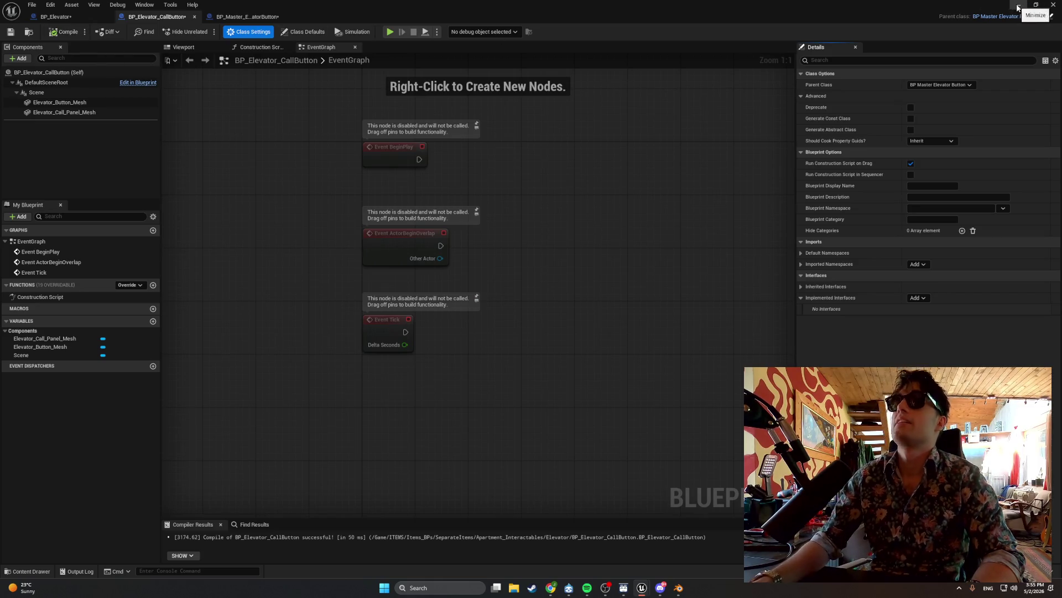
{"action": "left_click", "coordinate": [1018, 5]}
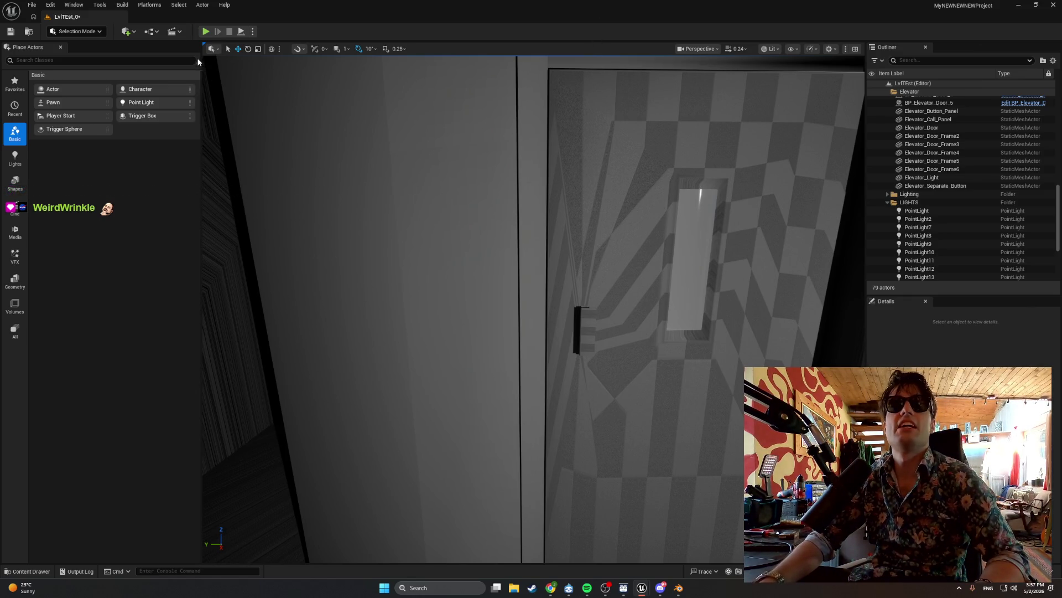
Bring the BP_Elevator_CallButton editor forward and show its Viewport preview of the call panel.
{"action": "mouse_move", "coordinate": [642, 587]}
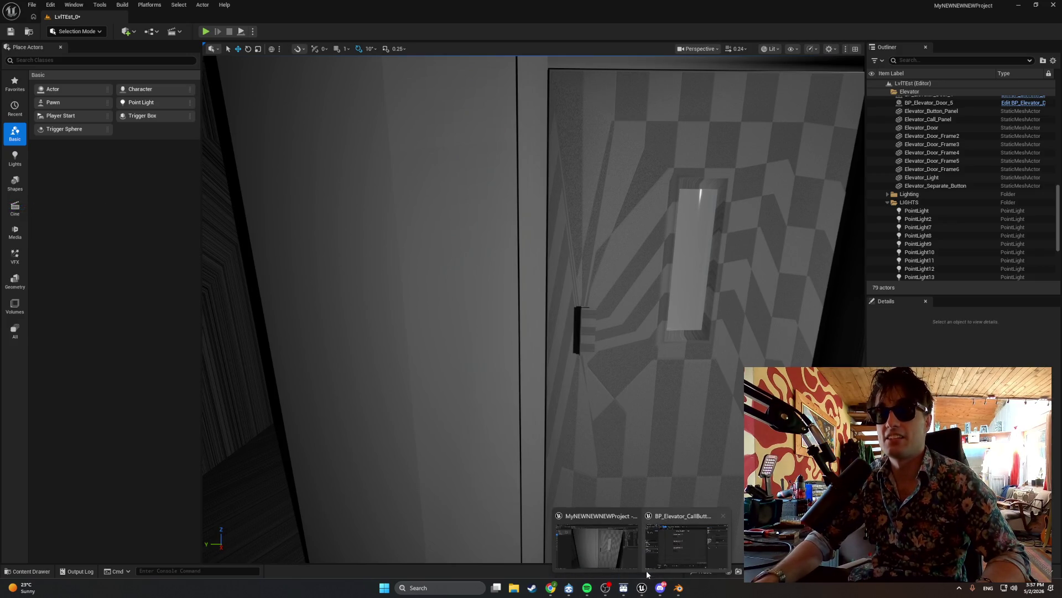
{"action": "left_click", "coordinate": [649, 566]}
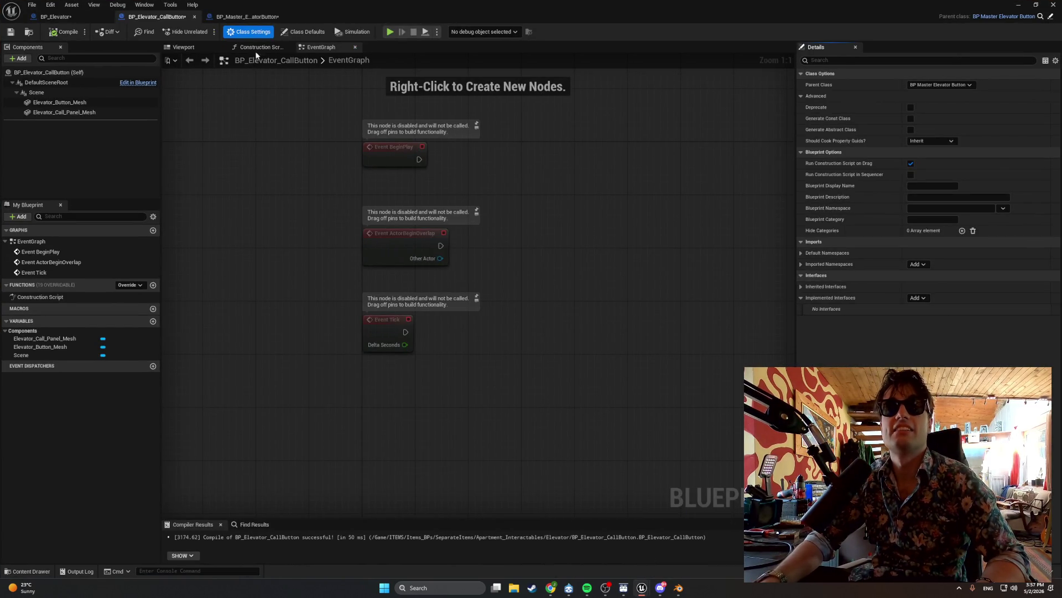
{"action": "left_click", "coordinate": [258, 48]}
{"action": "left_click", "coordinate": [213, 47]}
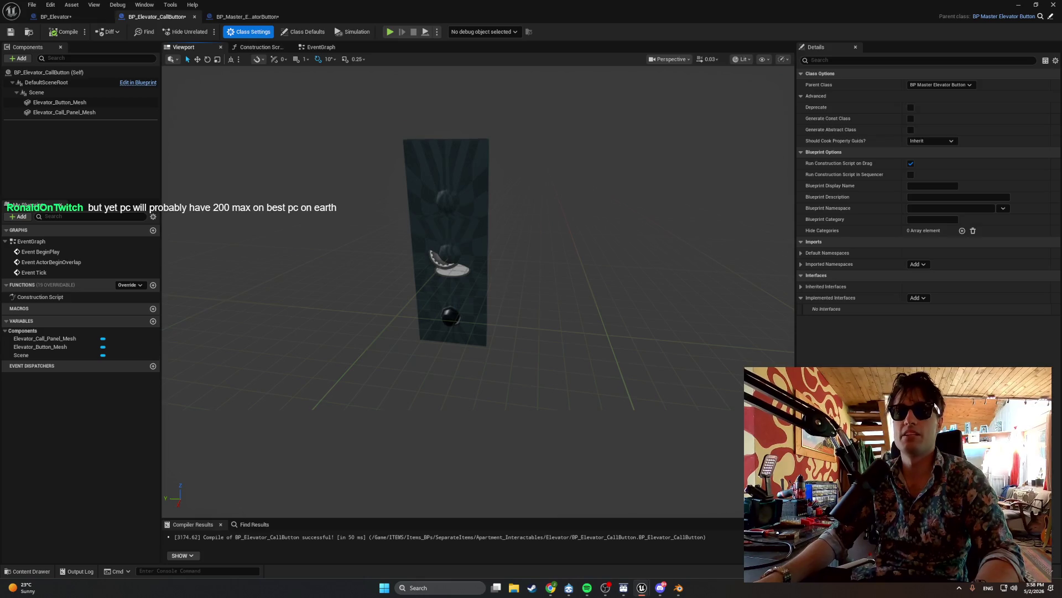
Orbit around the call panel, select the lowest button mesh, then select Elevator_Call_Panel_Mesh.
{"action": "scroll", "coordinate": [488, 270], "scroll_direction": "up", "scroll_amount": 5}
{"action": "left_click_drag", "start_coordinate": [439, 286], "coordinate": [440, 286]}
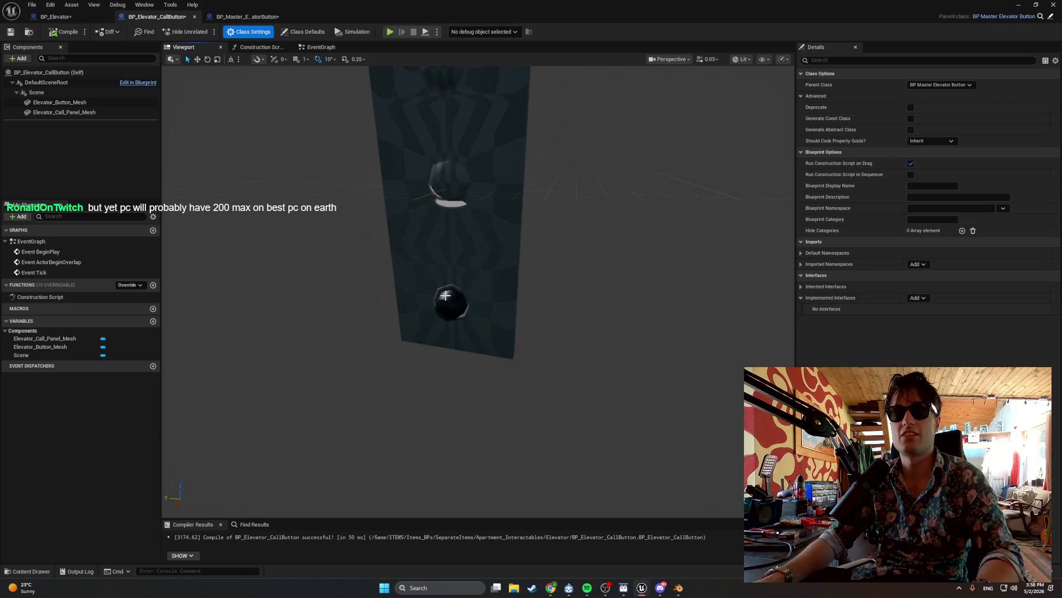
{"action": "left_click_drag", "start_coordinate": [465, 235], "coordinate": [465, 234]}
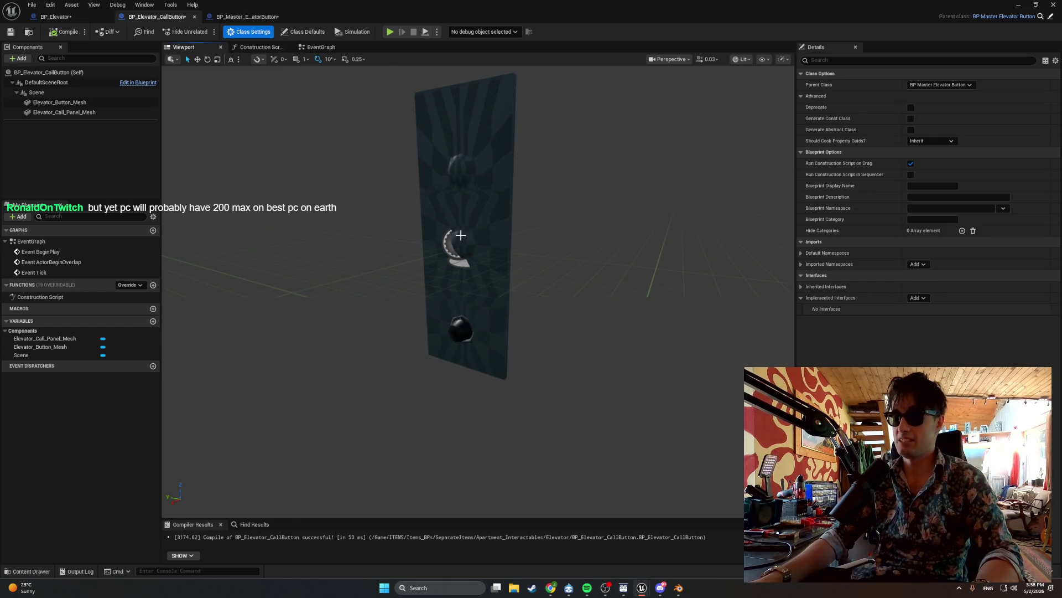
{"action": "mouse_move", "coordinate": [460, 235]}
{"action": "left_mouse_down"}
{"action": "mouse_move", "coordinate": [487, 249]}
{"action": "mouse_move", "coordinate": [476, 337]}
{"action": "mouse_move", "coordinate": [480, 308]}
{"action": "mouse_move", "coordinate": [478, 328]}
{"action": "mouse_move", "coordinate": [486, 326]}
{"action": "mouse_move", "coordinate": [470, 332]}
{"action": "mouse_move", "coordinate": [515, 335]}
{"action": "mouse_move", "coordinate": [471, 332]}
{"action": "mouse_move", "coordinate": [496, 320]}
{"action": "left_mouse_up"}
{"action": "left_click", "coordinate": [478, 328]}
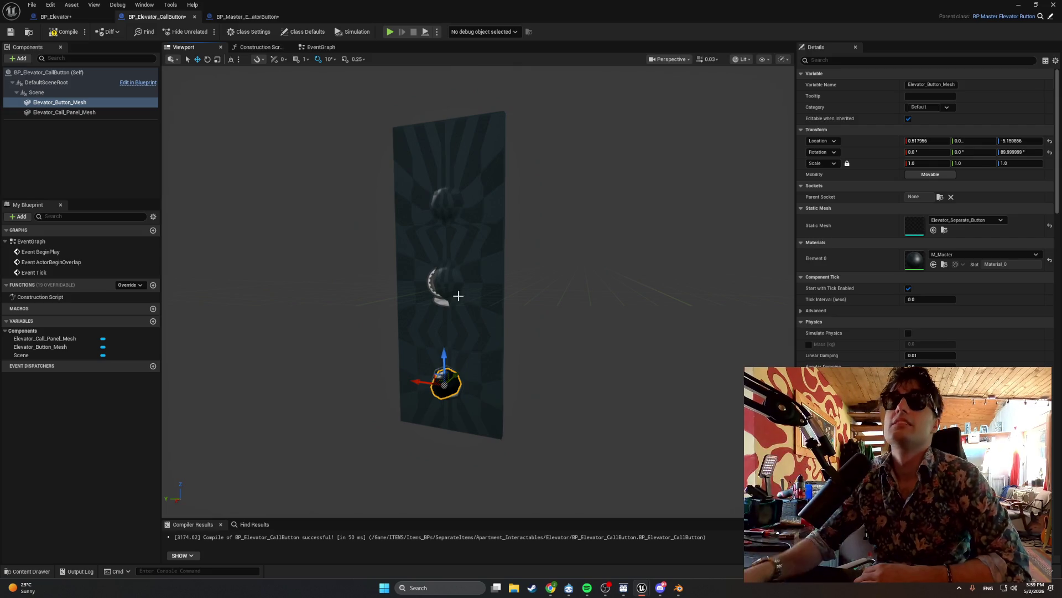
{"action": "left_click", "coordinate": [465, 276]}
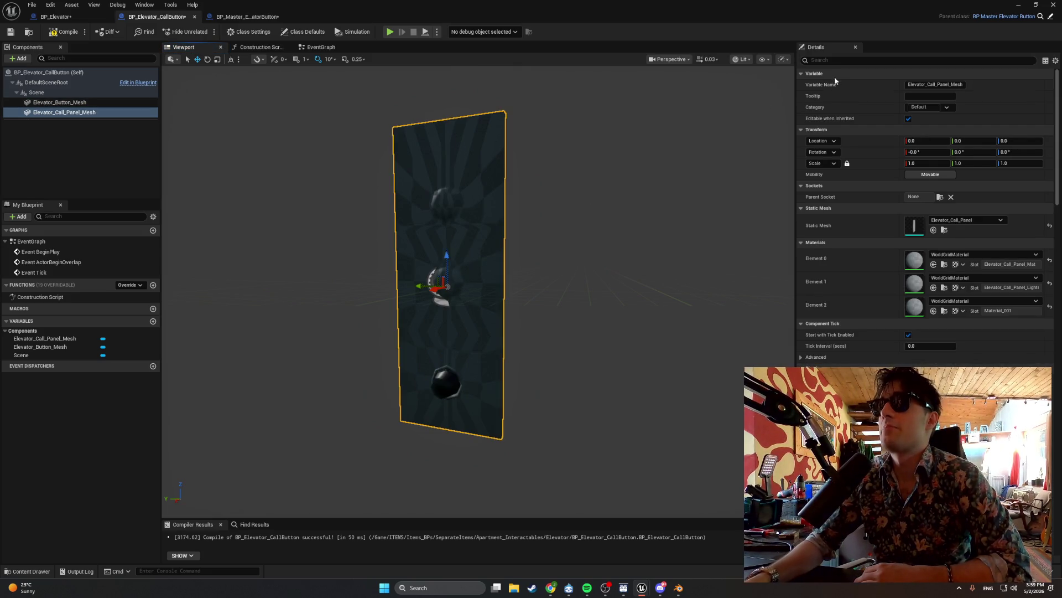
Filter the call panel mesh's Details by 'nanite' and reselect the panel.
{"action": "left_click", "coordinate": [822, 60]}
{"action": "type", "text": "na"}
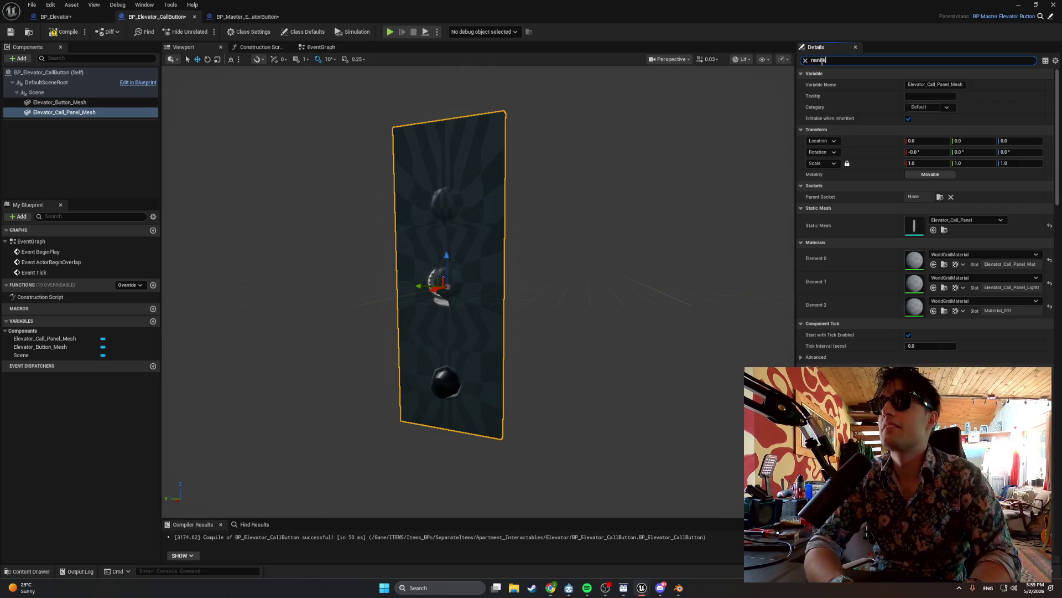
{"action": "type", "text": "nite"}
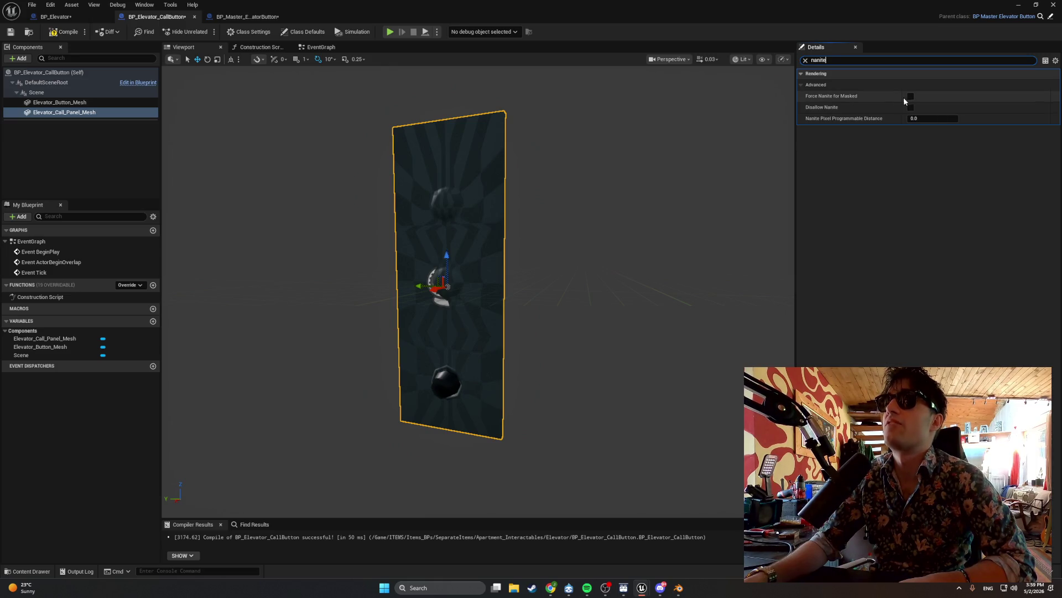
{"action": "left_click", "coordinate": [682, 119]}
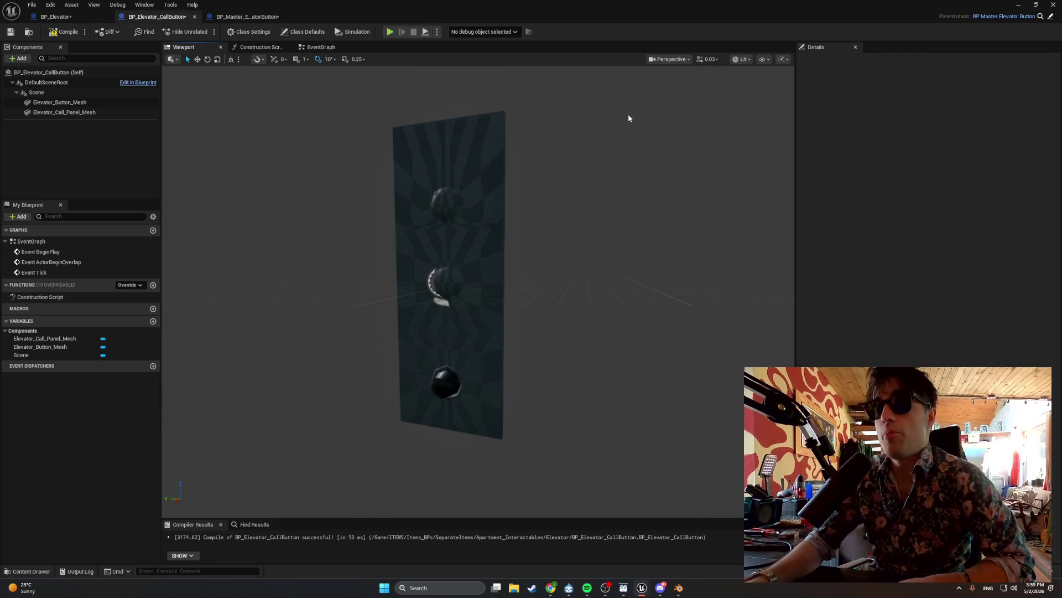
{"action": "left_click", "coordinate": [473, 227]}
Frame the call panel and orbit to view it from above.
{"action": "mouse_move", "coordinate": [527, 173]}
{"action": "left_mouse_down"}
{"action": "mouse_move", "coordinate": [498, 174]}
{"action": "mouse_move", "coordinate": [525, 174]}
{"action": "left_mouse_up"}
{"action": "key", "text": "f"}
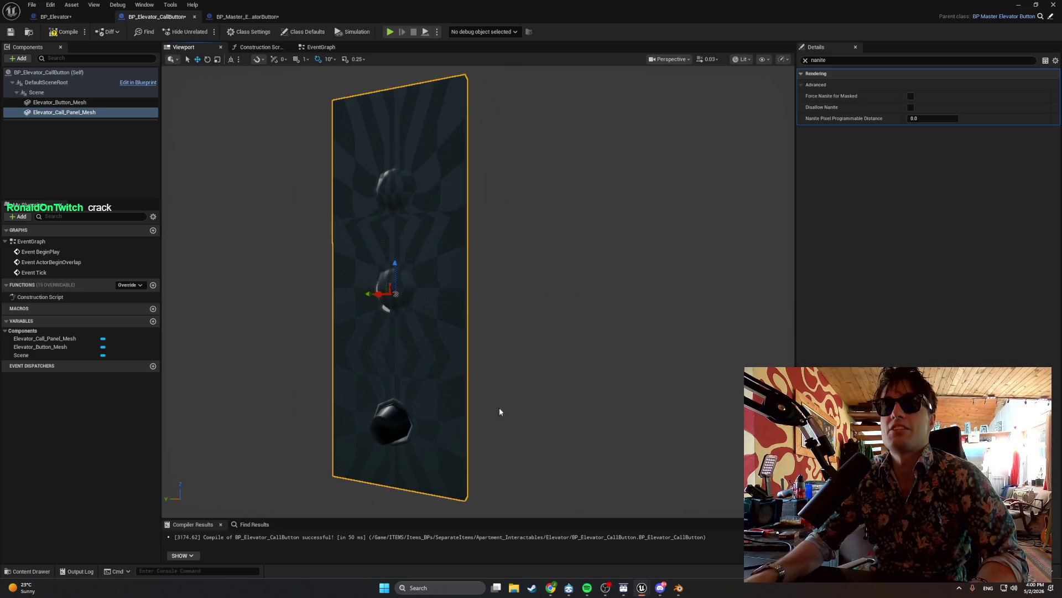
{"action": "mouse_move", "coordinate": [500, 412]}
{"action": "left_mouse_down"}
{"action": "mouse_move", "coordinate": [470, 388]}
{"action": "mouse_move", "coordinate": [486, 404]}
{"action": "mouse_move", "coordinate": [456, 437]}
{"action": "mouse_move", "coordinate": [443, 432]}
{"action": "mouse_move", "coordinate": [478, 440]}
{"action": "mouse_move", "coordinate": [498, 421]}
{"action": "mouse_move", "coordinate": [481, 437]}
{"action": "left_mouse_up"}
{"action": "mouse_move", "coordinate": [503, 332]}
{"action": "left_mouse_down"}
{"action": "mouse_move", "coordinate": [476, 330]}
{"action": "mouse_move", "coordinate": [531, 310]}
{"action": "mouse_move", "coordinate": [532, 227]}
{"action": "left_mouse_up"}
In the apartment level, select FredV01, fly into the kitchen, and open the Content Drawer.
{"action": "left_click", "coordinate": [1019, 4]}
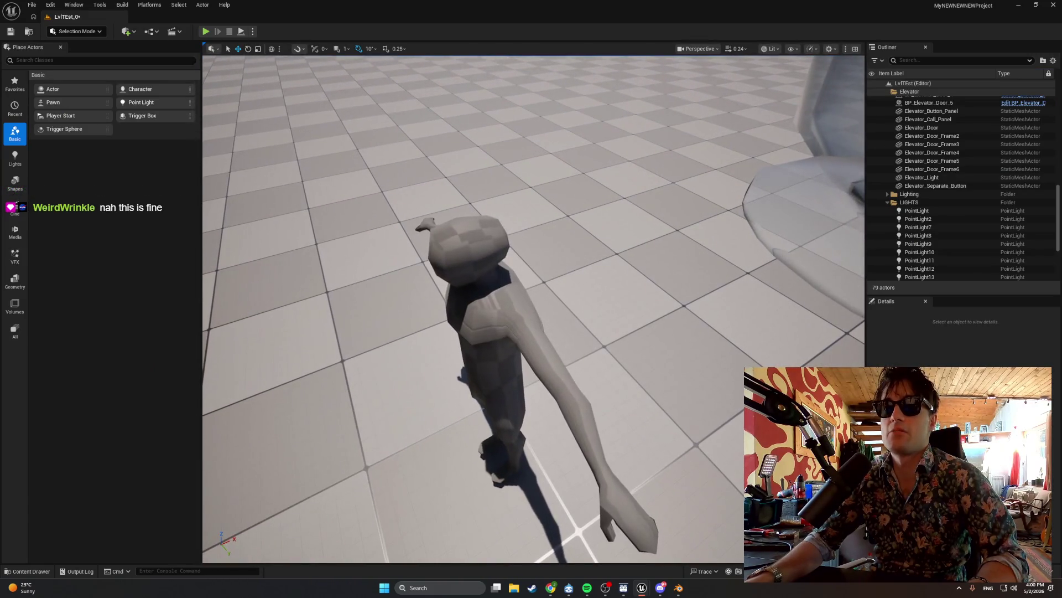
{"action": "left_click", "coordinate": [476, 310]}
{"action": "left_click_drag", "start_coordinate": [531, 310], "coordinate": [531, 287]}
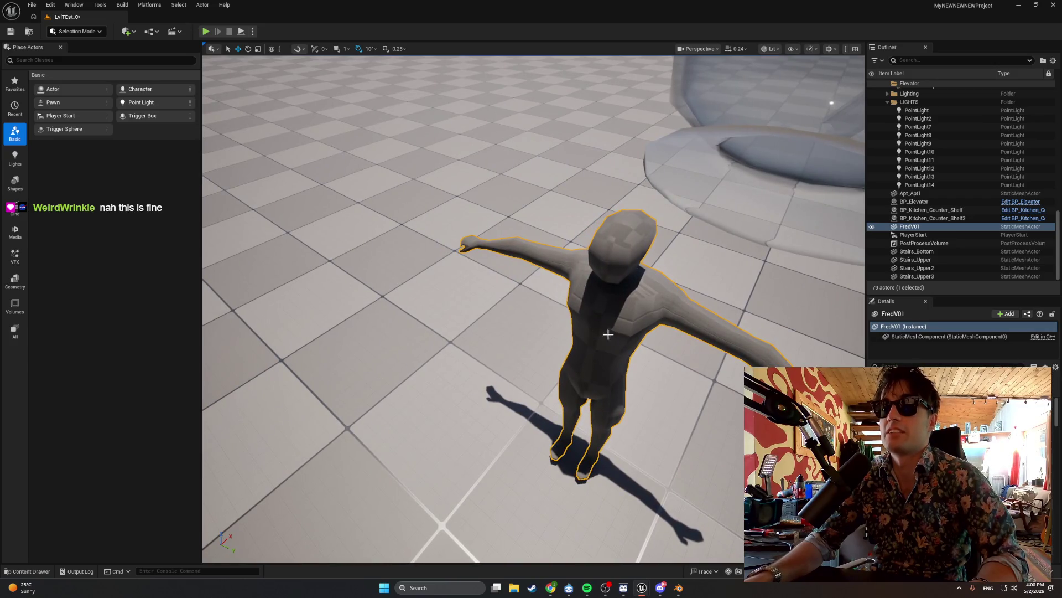
{"action": "left_click_drag", "start_coordinate": [608, 334], "coordinate": [558, 305]}
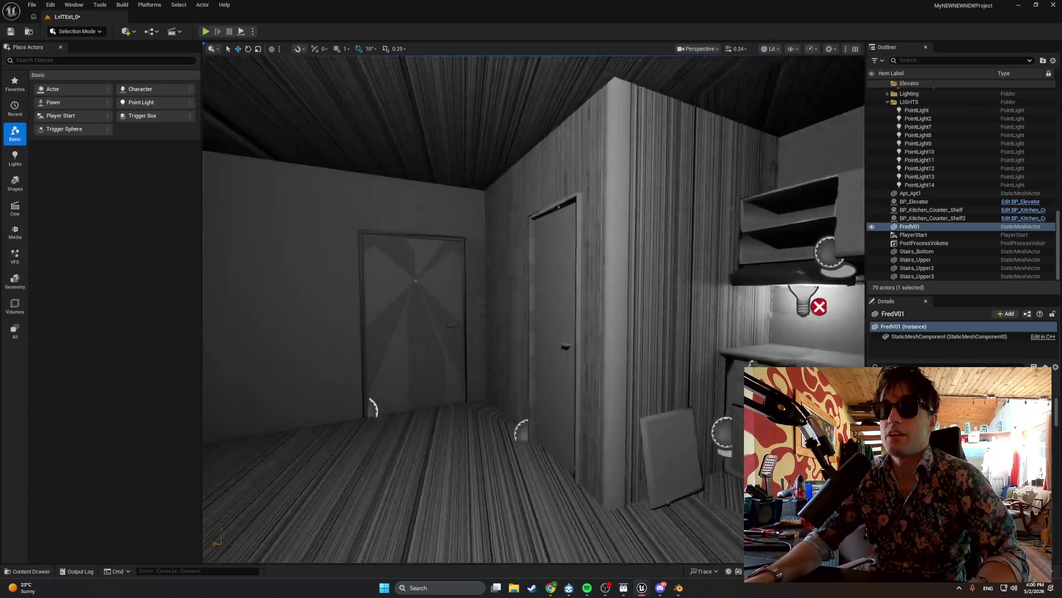
{"action": "mouse_move", "coordinate": [531, 298]}
{"action": "left_mouse_down"}
{"action": "mouse_move", "coordinate": [509, 277]}
{"action": "mouse_move", "coordinate": [520, 332]}
{"action": "left_mouse_up"}
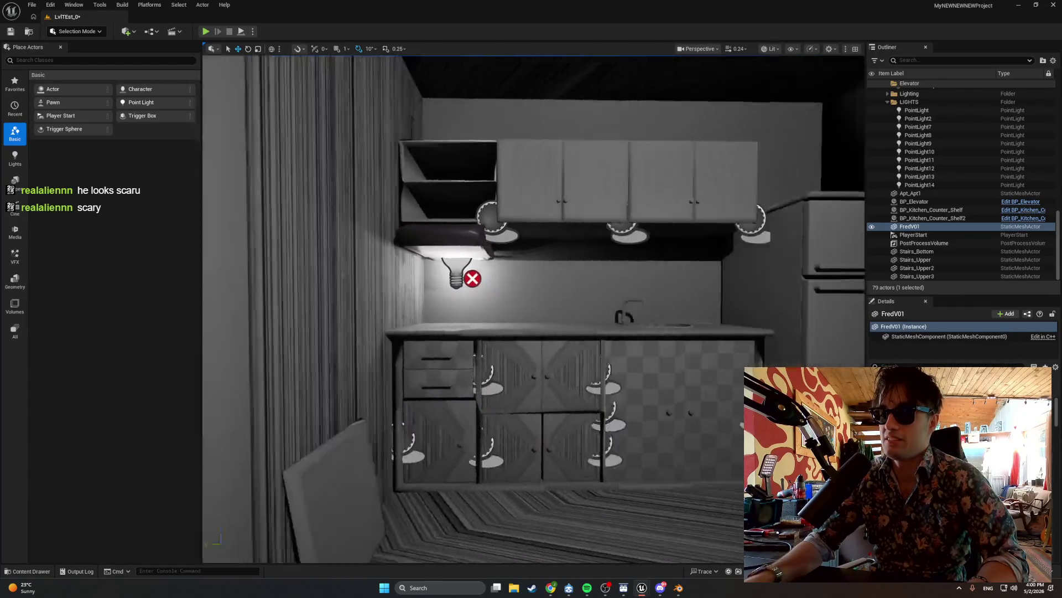
{"action": "mouse_move", "coordinate": [531, 299]}
{"action": "left_mouse_down"}
{"action": "mouse_move", "coordinate": [587, 299]}
{"action": "mouse_move", "coordinate": [520, 299]}
{"action": "mouse_move", "coordinate": [509, 288]}
{"action": "mouse_move", "coordinate": [520, 282]}
{"action": "mouse_move", "coordinate": [534, 301]}
{"action": "mouse_move", "coordinate": [570, 312]}
{"action": "mouse_move", "coordinate": [669, 313]}
{"action": "left_mouse_up"}
{"action": "key", "text": "ctrl+space"}
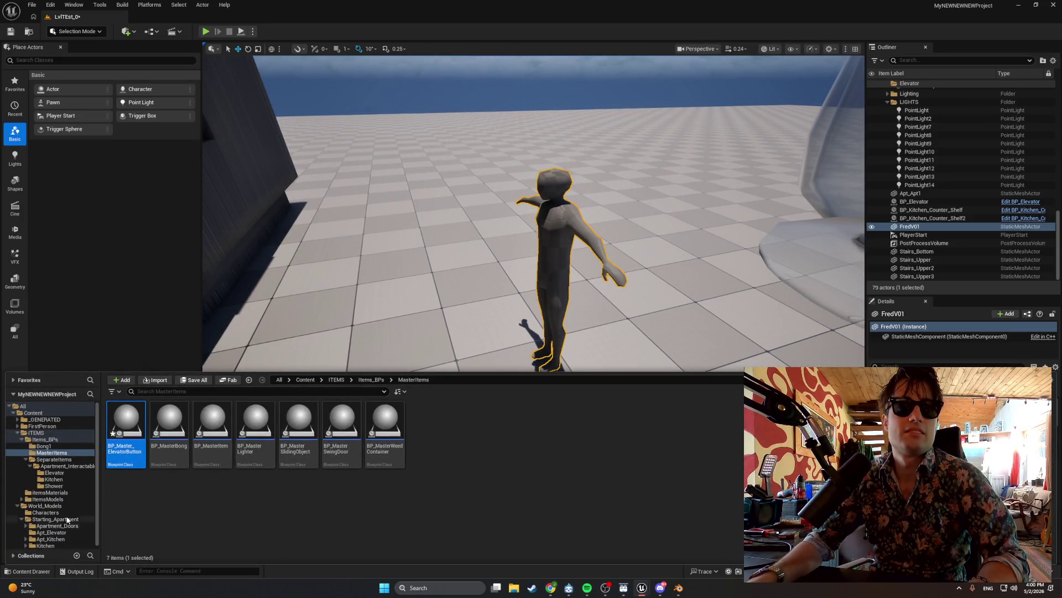
From the Characters folder, browse the import dialog to Models > Characters, then switch to Blender.
{"action": "left_click", "coordinate": [45, 512]}
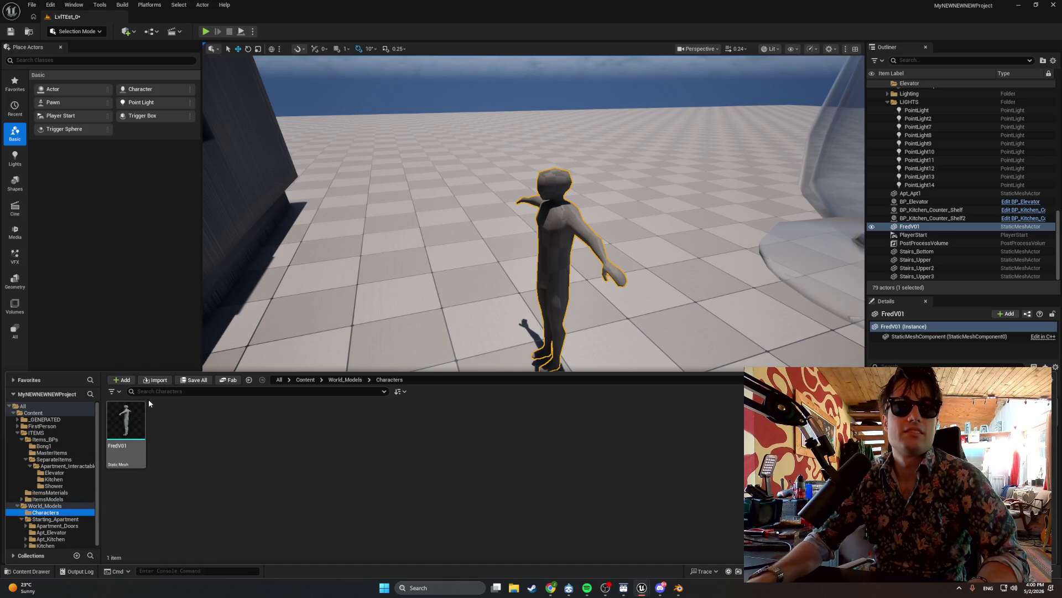
{"action": "left_click", "coordinate": [155, 382]}
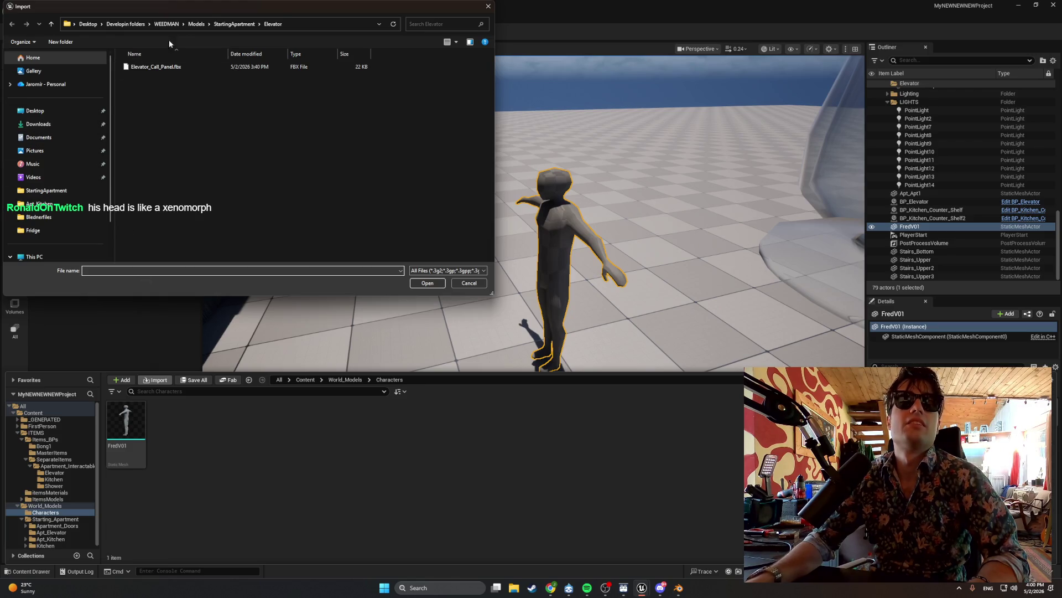
{"action": "left_click", "coordinate": [246, 24]}
{"action": "left_click", "coordinate": [196, 24]}
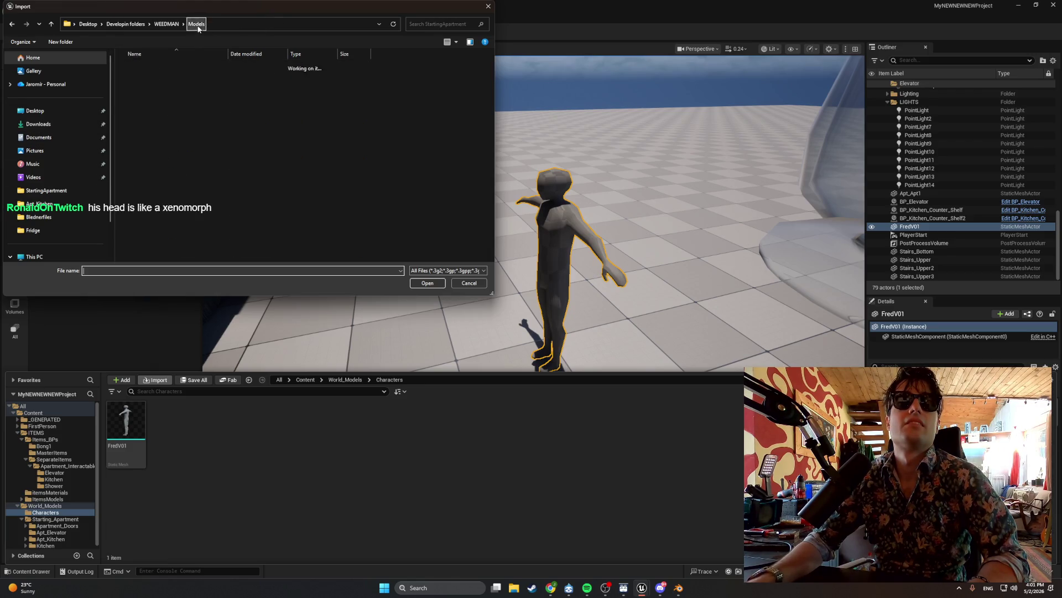
{"action": "double_click", "coordinate": [156, 67]}
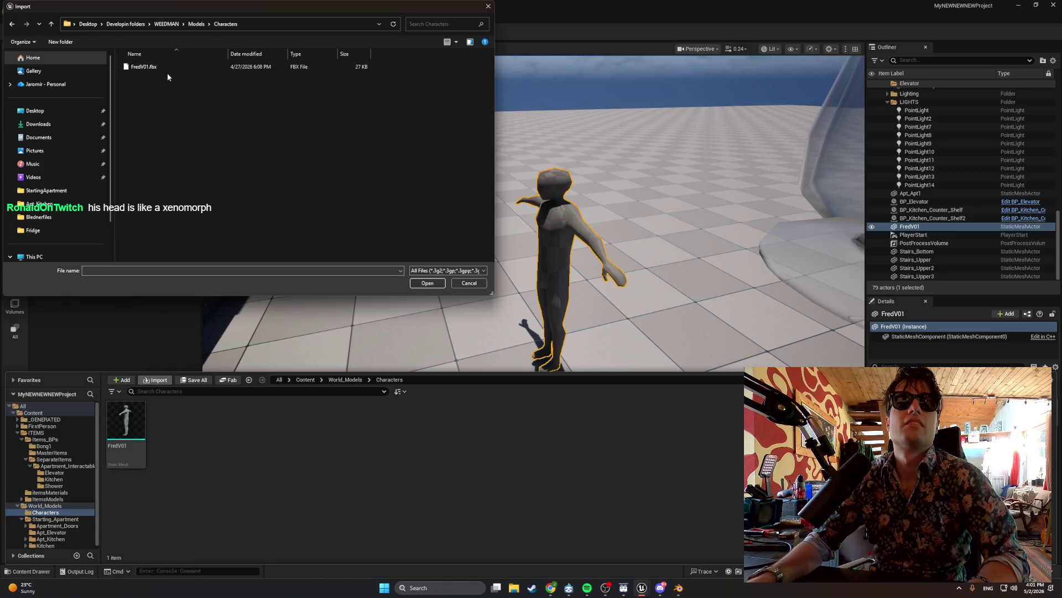
{"action": "left_click", "coordinate": [679, 588]}
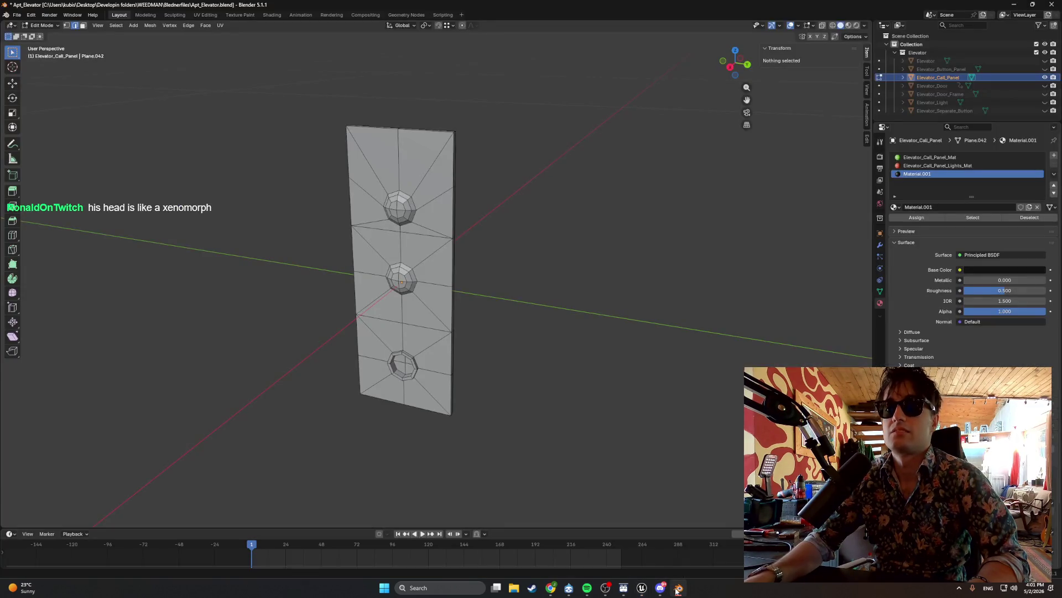
Save Apt_Elevator.blend and open FredV01.blend in Blender.
{"action": "left_click", "coordinate": [17, 15]}
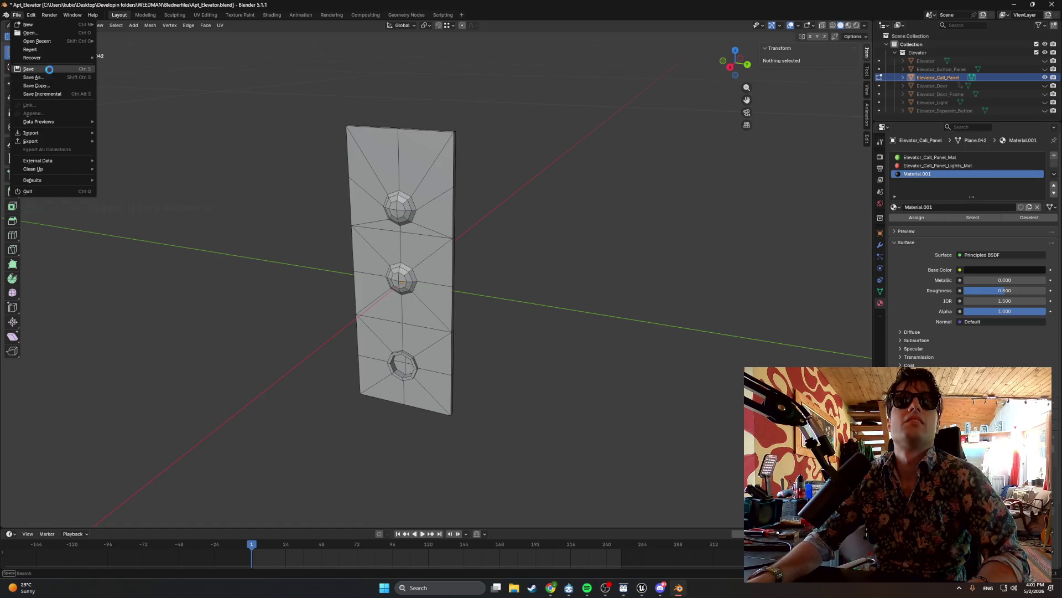
{"action": "left_click", "coordinate": [50, 69]}
{"action": "left_click", "coordinate": [17, 15]}
{"action": "left_click", "coordinate": [31, 33]}
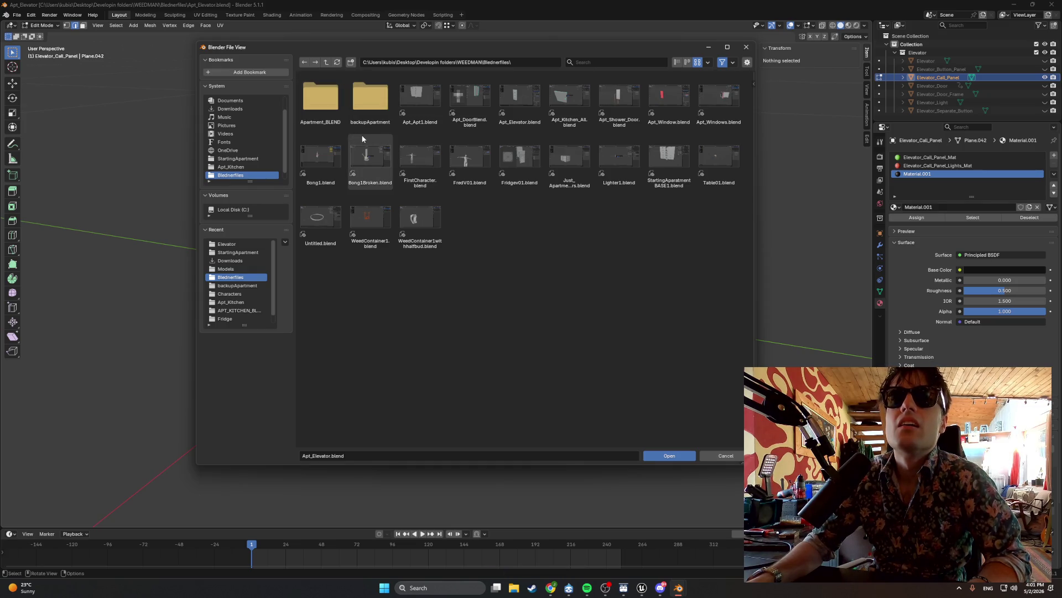
{"action": "double_click", "coordinate": [460, 161]}
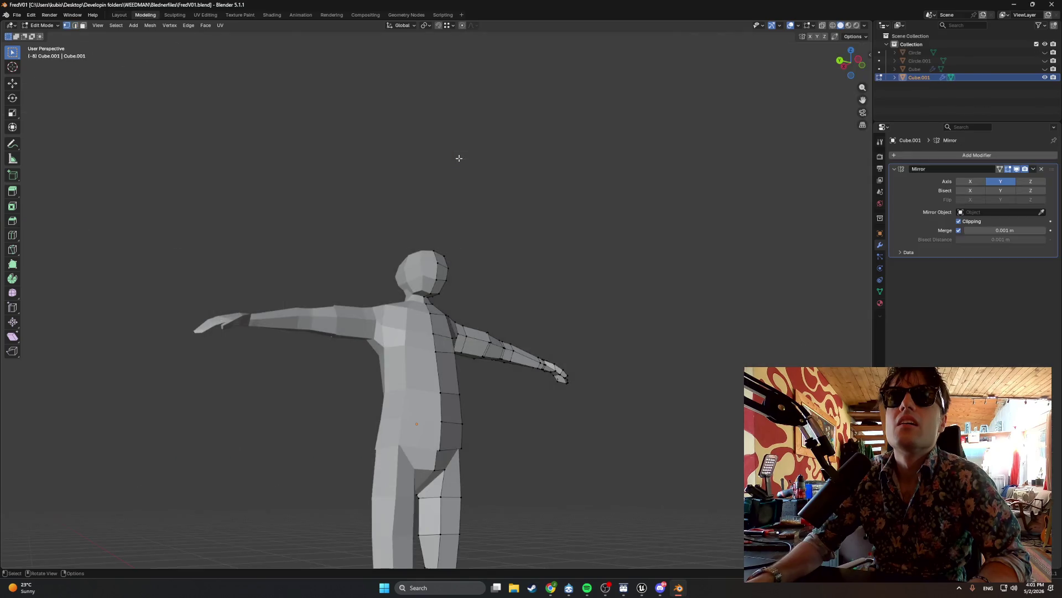
Select the whole FredV01 mesh, inspect it from several angles, then return to Unreal.
{"action": "right_click", "coordinate": [465, 198]}
{"action": "mouse_move", "coordinate": [360, 168]}
{"action": "left_mouse_down"}
{"action": "mouse_move", "coordinate": [237, 193]}
{"action": "mouse_move", "coordinate": [299, 192]}
{"action": "mouse_move", "coordinate": [330, 225]}
{"action": "mouse_move", "coordinate": [268, 218]}
{"action": "mouse_move", "coordinate": [339, 212]}
{"action": "mouse_move", "coordinate": [350, 247]}
{"action": "mouse_move", "coordinate": [456, 326]}
{"action": "mouse_move", "coordinate": [356, 254]}
{"action": "mouse_move", "coordinate": [370, 317]}
{"action": "mouse_move", "coordinate": [358, 315]}
{"action": "mouse_move", "coordinate": [334, 230]}
{"action": "mouse_move", "coordinate": [353, 230]}
{"action": "mouse_move", "coordinate": [238, 221]}
{"action": "mouse_move", "coordinate": [261, 208]}
{"action": "mouse_move", "coordinate": [256, 221]}
{"action": "mouse_move", "coordinate": [344, 249]}
{"action": "mouse_move", "coordinate": [296, 248]}
{"action": "mouse_move", "coordinate": [237, 209]}
{"action": "mouse_move", "coordinate": [249, 185]}
{"action": "mouse_move", "coordinate": [277, 283]}
{"action": "mouse_move", "coordinate": [296, 315]}
{"action": "mouse_move", "coordinate": [323, 318]}
{"action": "left_mouse_up"}
{"action": "scroll", "coordinate": [323, 318], "scroll_direction": "down", "scroll_amount": 3}
{"action": "scroll", "coordinate": [396, 332], "scroll_direction": "up", "scroll_amount": 2}
{"action": "key", "text": "a"}
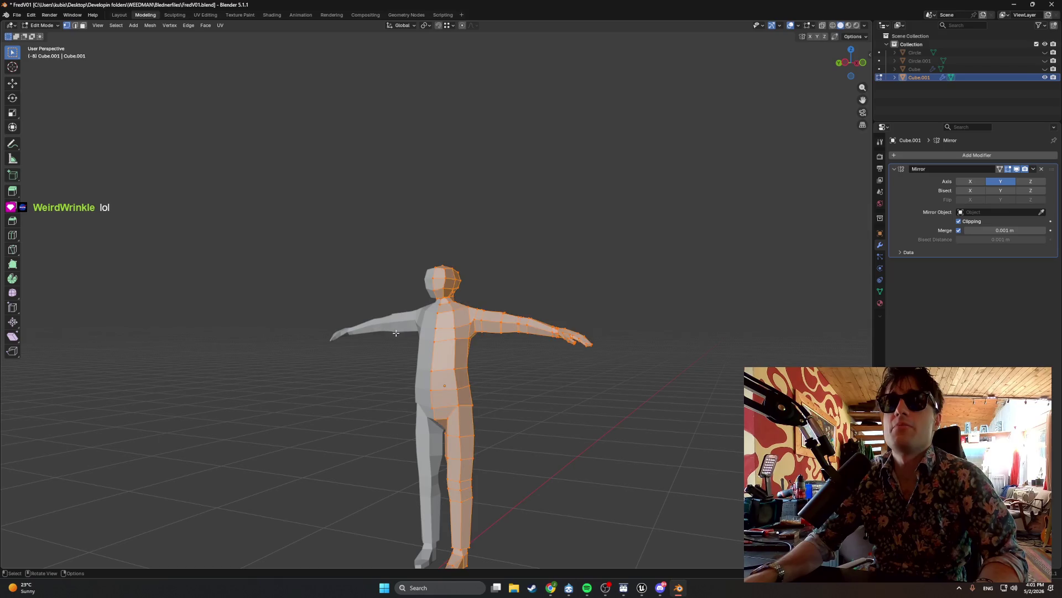
{"action": "scroll", "coordinate": [429, 329], "scroll_direction": "down", "scroll_amount": 1}
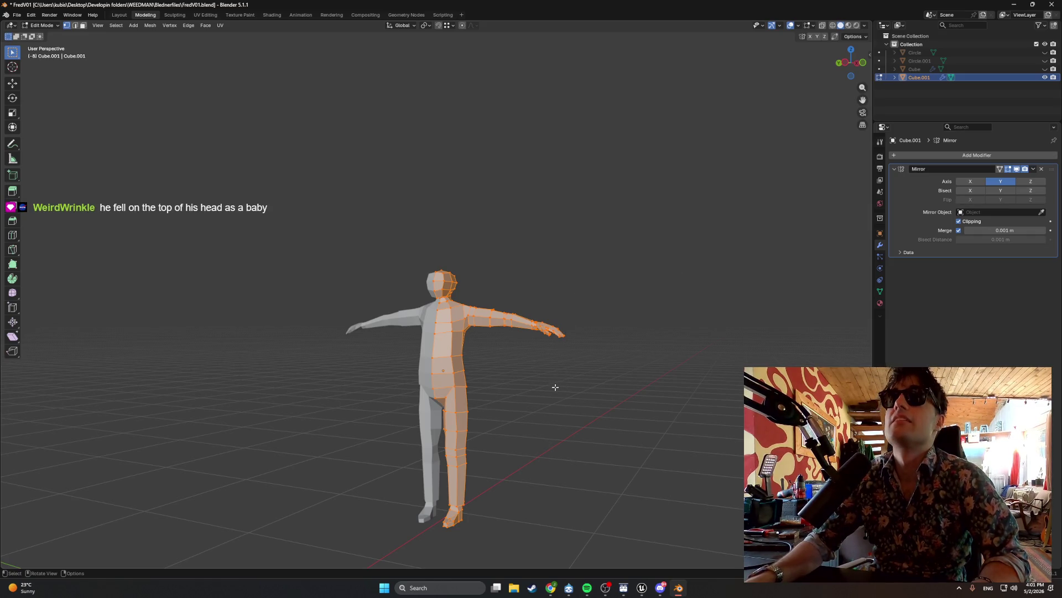
{"action": "mouse_move", "coordinate": [569, 355]}
{"action": "left_mouse_down"}
{"action": "mouse_move", "coordinate": [491, 381]}
{"action": "mouse_move", "coordinate": [436, 367]}
{"action": "mouse_move", "coordinate": [465, 359]}
{"action": "mouse_move", "coordinate": [493, 323]}
{"action": "mouse_move", "coordinate": [448, 368]}
{"action": "mouse_move", "coordinate": [453, 346]}
{"action": "mouse_move", "coordinate": [421, 348]}
{"action": "mouse_move", "coordinate": [523, 325]}
{"action": "mouse_move", "coordinate": [410, 301]}
{"action": "left_mouse_up"}
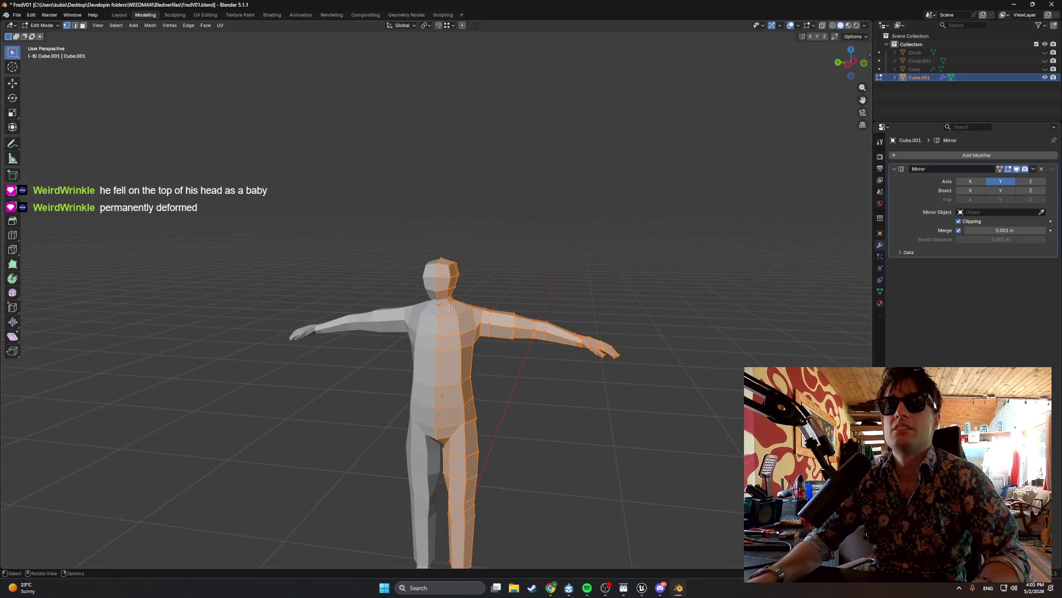
{"action": "mouse_move", "coordinate": [505, 372]}
{"action": "left_mouse_down"}
{"action": "mouse_move", "coordinate": [403, 366]}
{"action": "mouse_move", "coordinate": [541, 373]}
{"action": "mouse_move", "coordinate": [459, 354]}
{"action": "mouse_move", "coordinate": [476, 348]}
{"action": "left_mouse_up"}
{"action": "key", "text": "alt+Tab"}
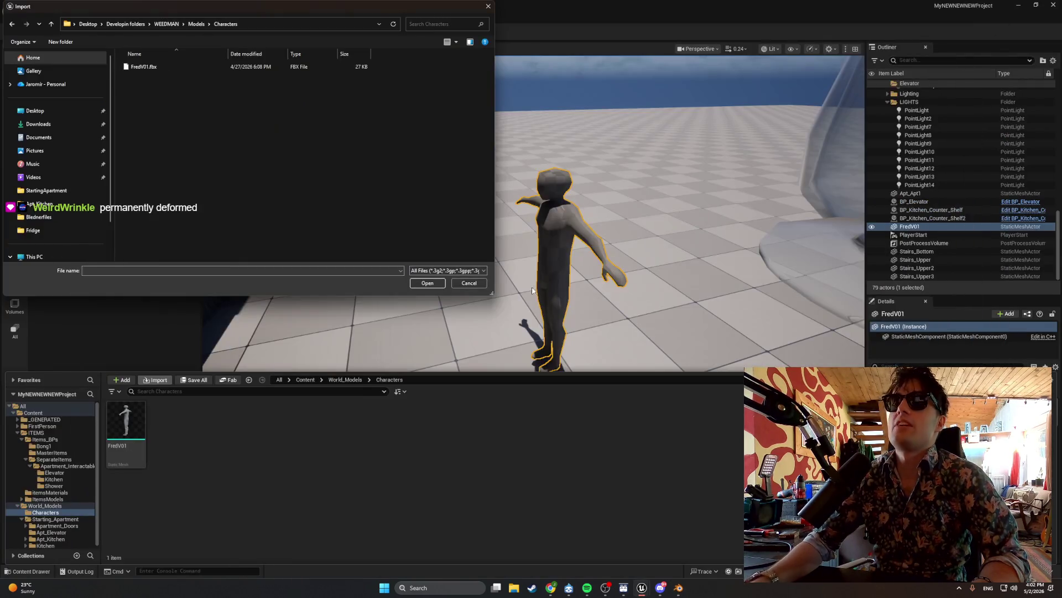
Close the import browser and open BP_FirstPersonCharacter from FirstPerson > Blueprints.
{"action": "left_click", "coordinate": [489, 6]}
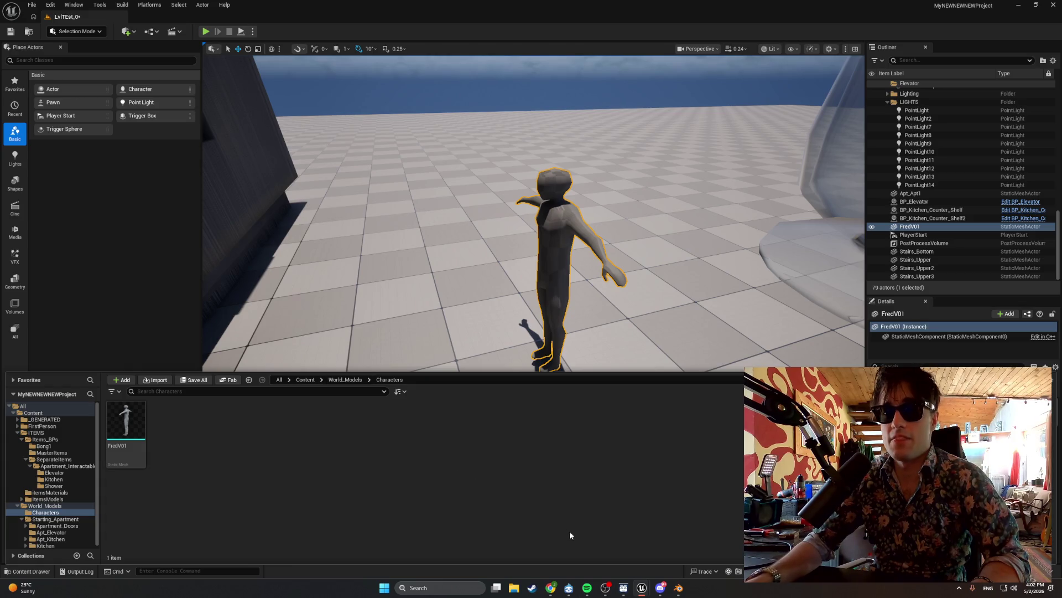
{"action": "mouse_move", "coordinate": [550, 588]}
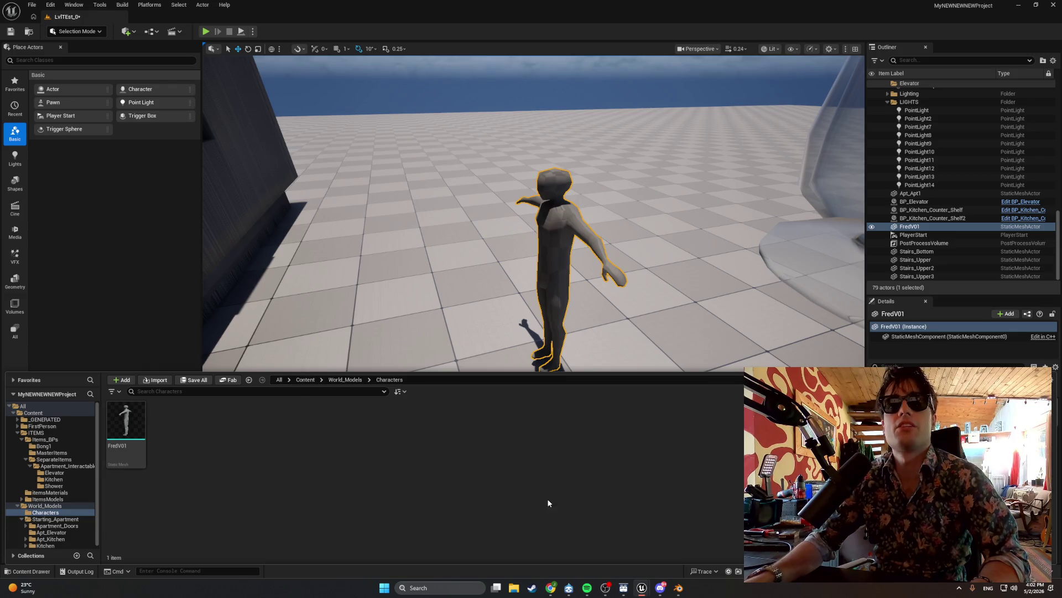
{"action": "mouse_move", "coordinate": [609, 589]}
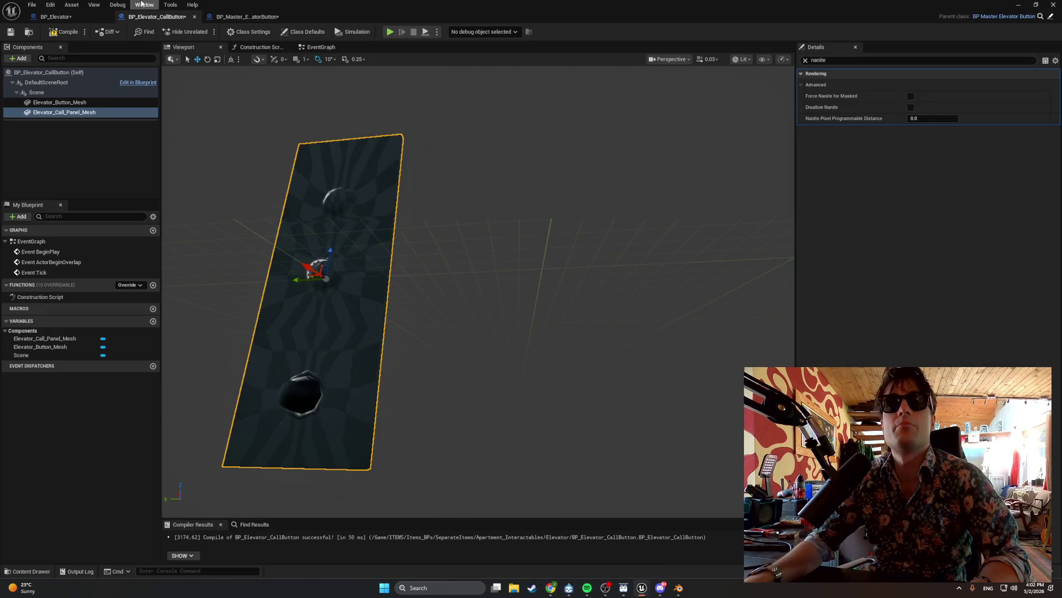
{"action": "key", "text": "ctrl+space"}
{"action": "left_click", "coordinate": [42, 410]}
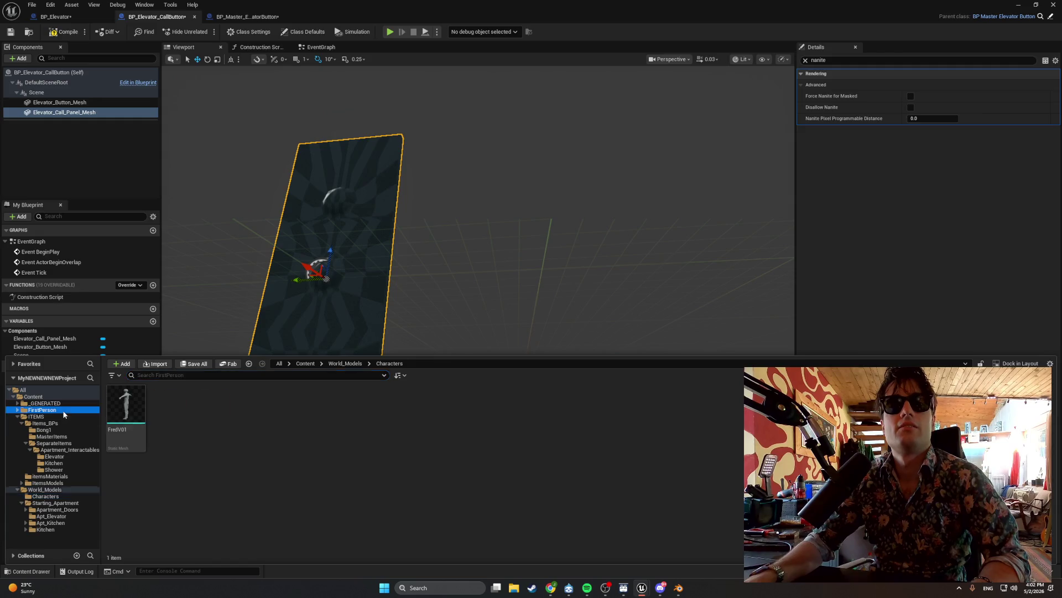
{"action": "double_click", "coordinate": [132, 409]}
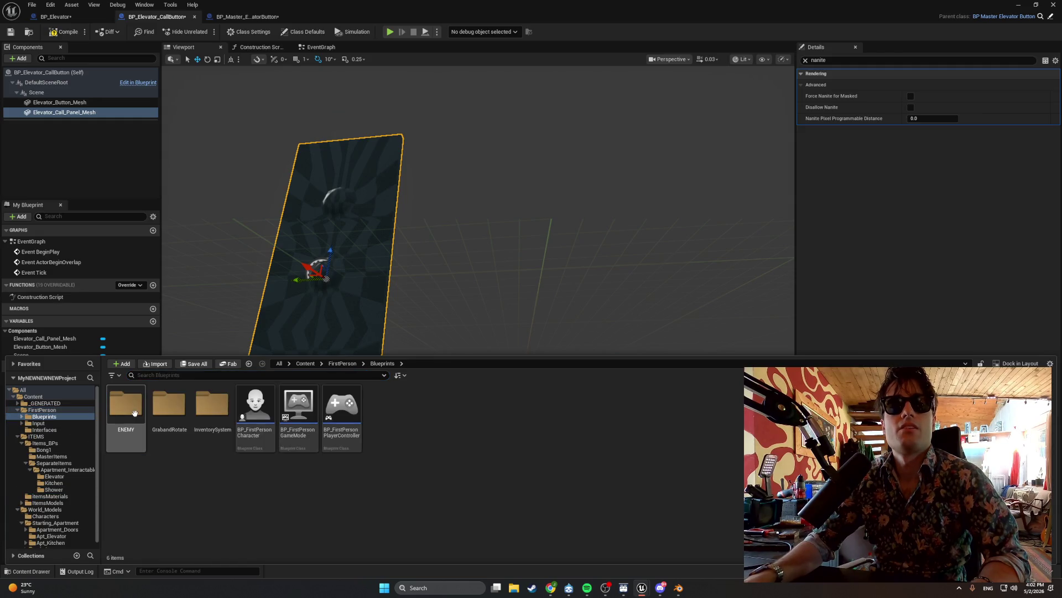
{"action": "double_click", "coordinate": [255, 407]}
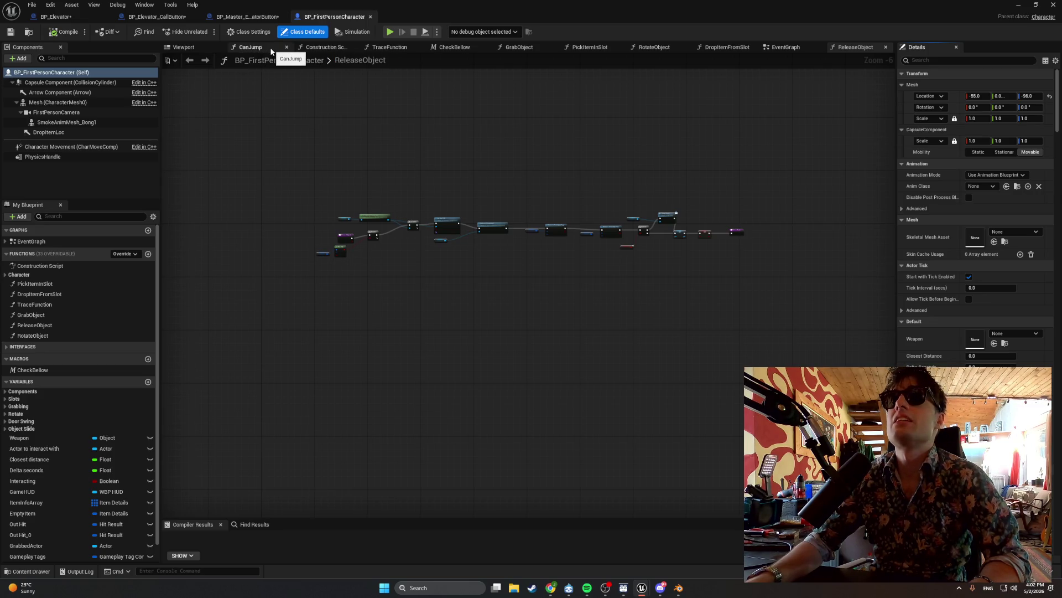
Pan through the EventGraph's Throw Object, gameplay tag, inventory HUD, slot and Swing Door sections.
{"action": "left_click", "coordinate": [785, 47]}
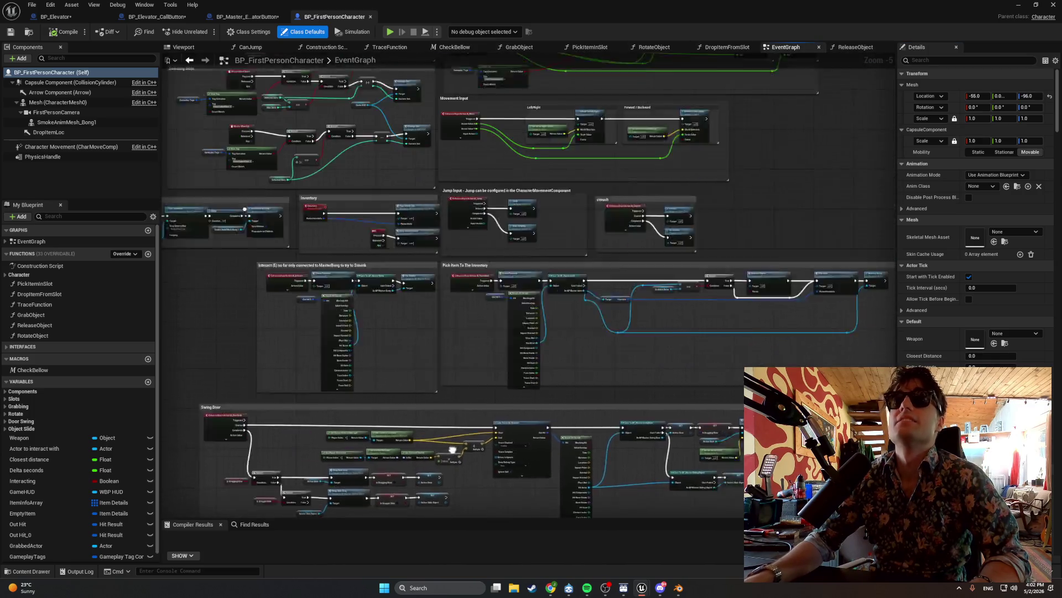
{"action": "scroll", "coordinate": [459, 274], "scroll_direction": "up", "scroll_amount": 4}
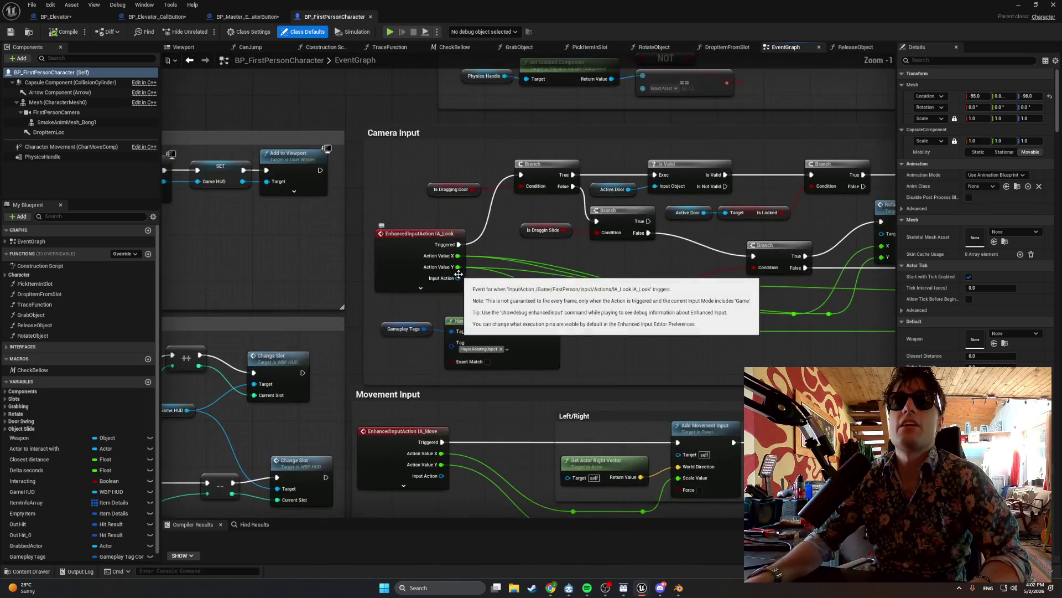
{"action": "mouse_move", "coordinate": [459, 274]}
{"action": "left_mouse_down"}
{"action": "mouse_move", "coordinate": [434, 507]}
{"action": "mouse_move", "coordinate": [426, 437]}
{"action": "mouse_move", "coordinate": [434, 477]}
{"action": "left_mouse_up"}
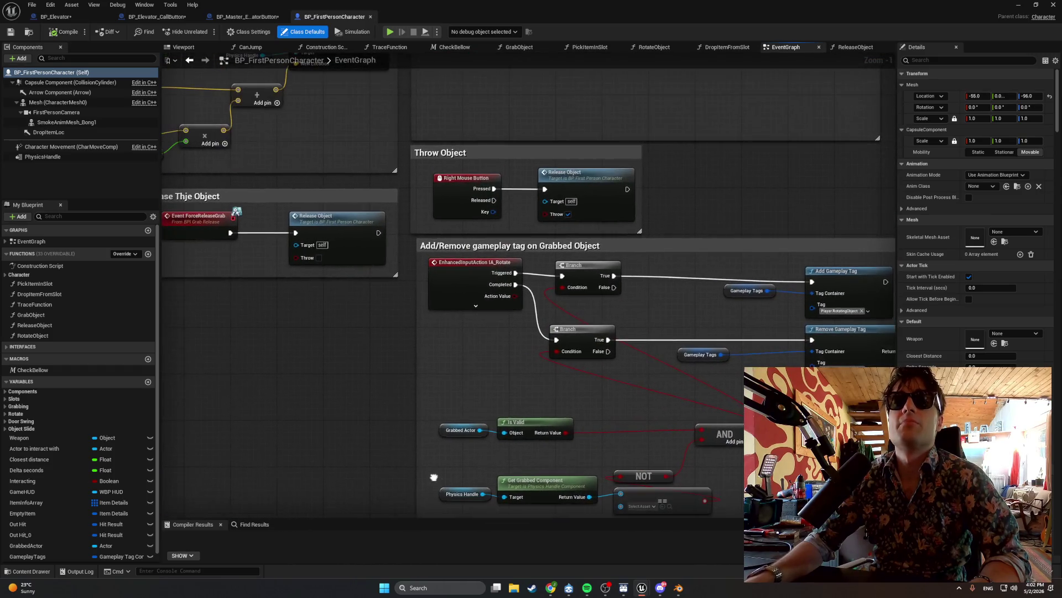
{"action": "scroll", "coordinate": [433, 477], "scroll_direction": "down", "scroll_amount": 4}
{"action": "scroll", "coordinate": [605, 314], "scroll_direction": "up", "scroll_amount": 5}
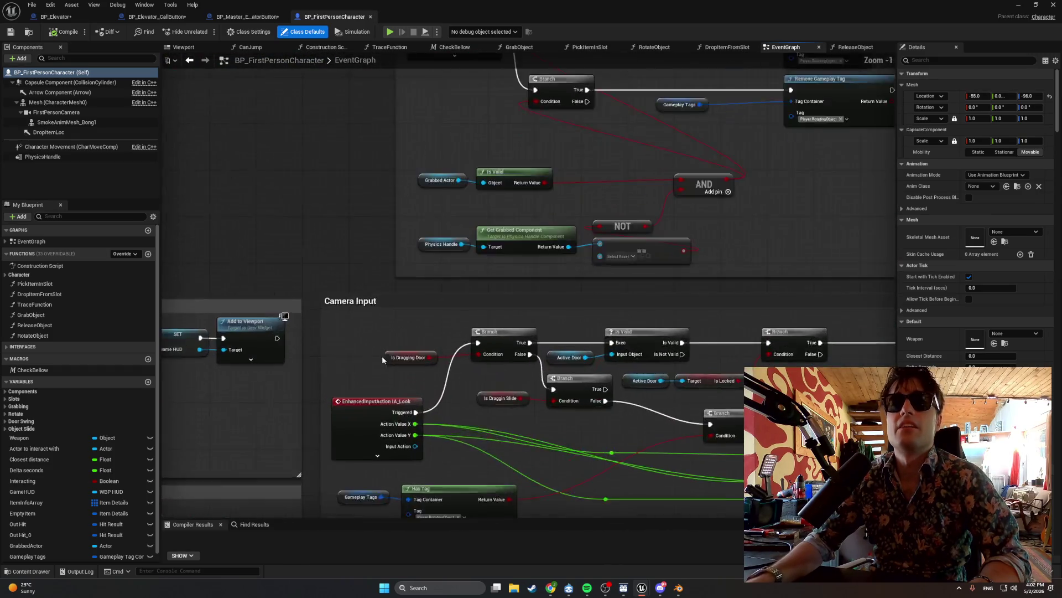
{"action": "mouse_move", "coordinate": [604, 314]}
{"action": "left_mouse_down"}
{"action": "mouse_move", "coordinate": [713, 302]}
{"action": "mouse_move", "coordinate": [646, 266]}
{"action": "mouse_move", "coordinate": [623, 137]}
{"action": "left_mouse_up"}
{"action": "scroll", "coordinate": [600, 235], "scroll_direction": "down", "scroll_amount": 5}
{"action": "scroll", "coordinate": [692, 238], "scroll_direction": "up", "scroll_amount": 1}
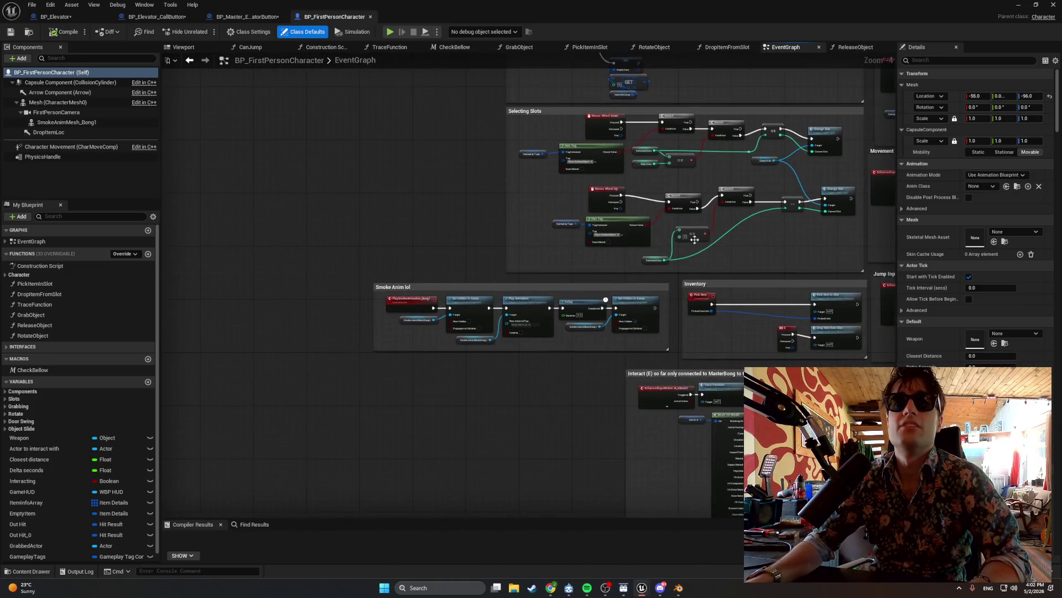
{"action": "scroll", "coordinate": [580, 235], "scroll_direction": "up", "scroll_amount": 2}
{"action": "scroll", "coordinate": [581, 236], "scroll_direction": "down", "scroll_amount": 2}
{"action": "mouse_move", "coordinate": [586, 343]}
{"action": "left_mouse_down"}
{"action": "mouse_move", "coordinate": [595, 163]}
{"action": "mouse_move", "coordinate": [475, 396]}
{"action": "left_mouse_up"}
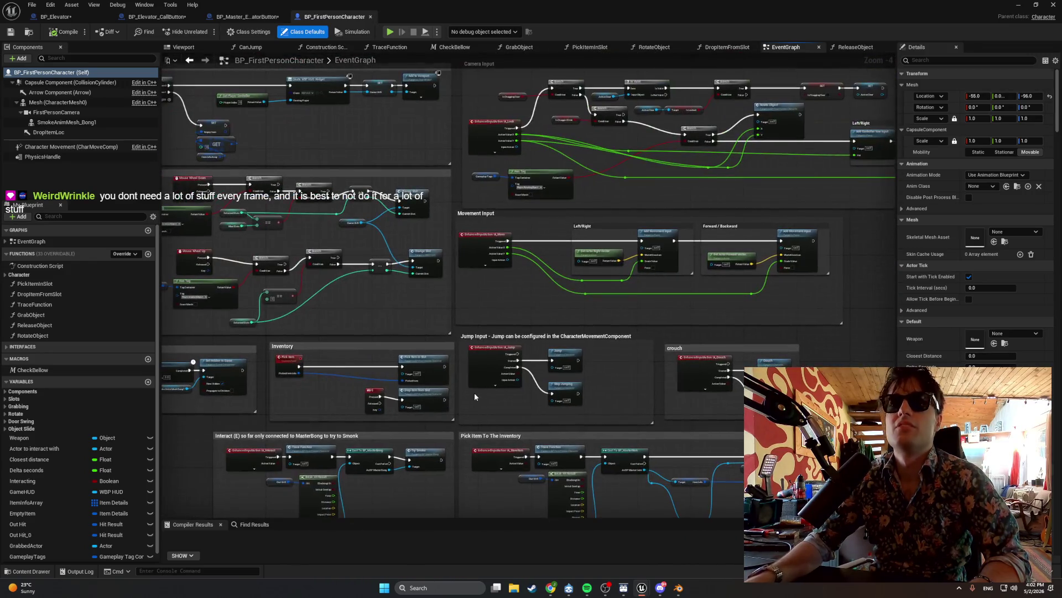
{"action": "mouse_move", "coordinate": [209, 285]}
{"action": "left_mouse_down"}
{"action": "mouse_move", "coordinate": [454, 408]}
{"action": "mouse_move", "coordinate": [276, 450]}
{"action": "left_mouse_up"}
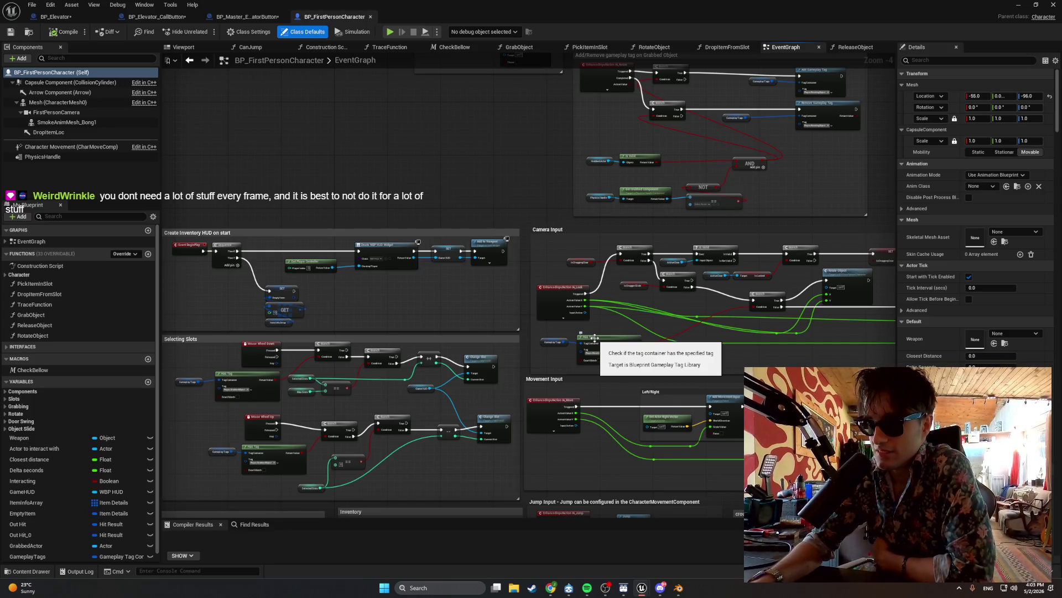
Inspect the Throw/Release nodes and the Event Tick held-item logic, then return to the play viewport.
{"action": "mouse_move", "coordinate": [594, 338]}
{"action": "left_mouse_down"}
{"action": "mouse_move", "coordinate": [528, 371]}
{"action": "mouse_move", "coordinate": [638, 475]}
{"action": "left_mouse_up"}
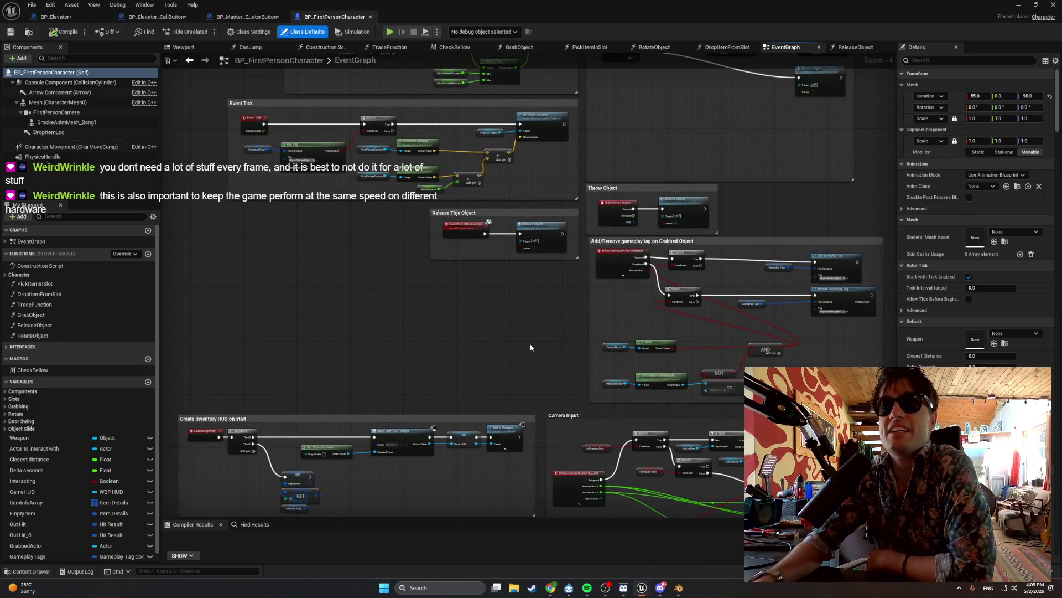
{"action": "mouse_move", "coordinate": [530, 347]}
{"action": "left_mouse_down"}
{"action": "mouse_move", "coordinate": [603, 484]}
{"action": "mouse_move", "coordinate": [581, 422]}
{"action": "mouse_move", "coordinate": [516, 390]}
{"action": "left_mouse_up"}
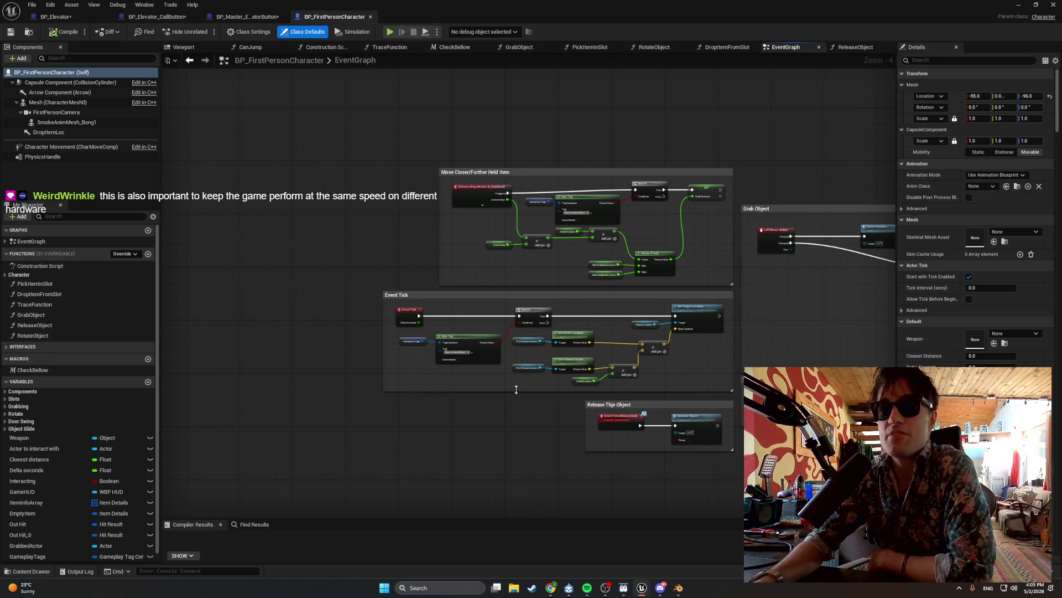
{"action": "scroll", "coordinate": [516, 390], "scroll_direction": "up", "scroll_amount": 4}
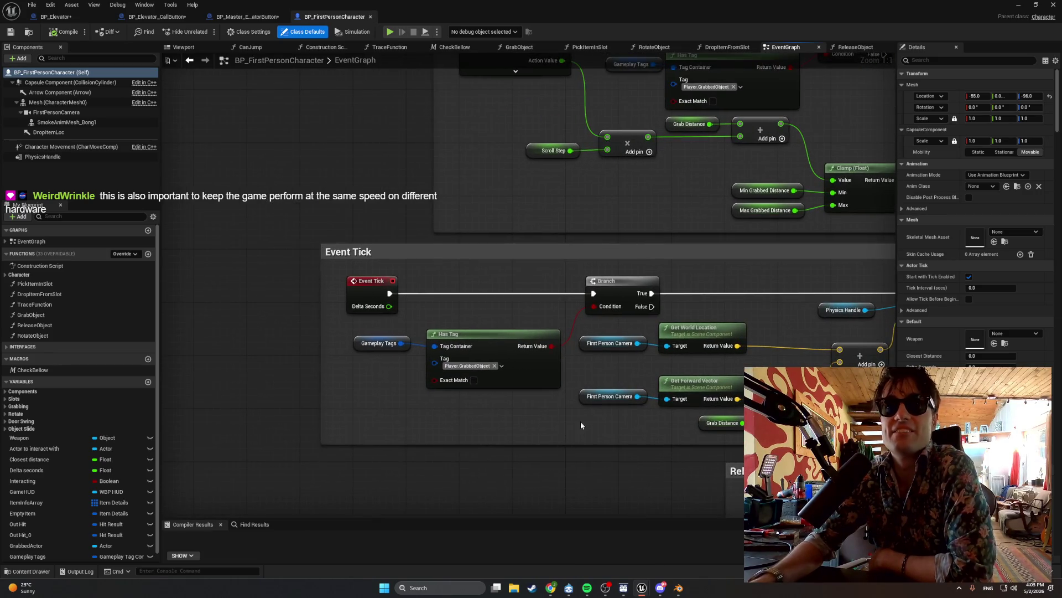
{"action": "left_click_drag", "start_coordinate": [453, 306], "coordinate": [379, 307]}
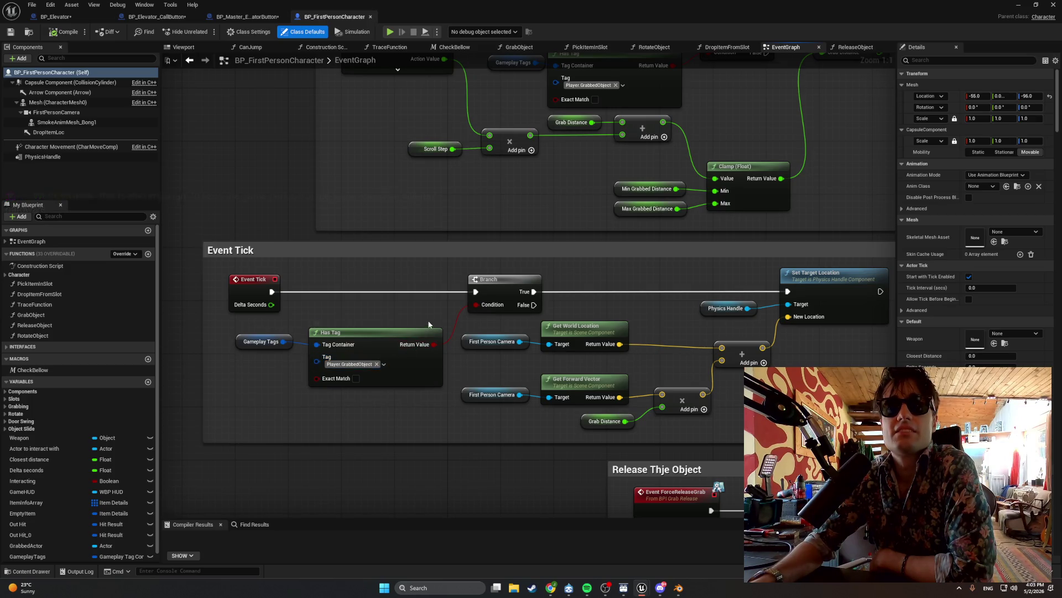
{"action": "left_click_drag", "start_coordinate": [427, 320], "coordinate": [331, 317]}
{"action": "mouse_move", "coordinate": [420, 306]}
{"action": "left_mouse_down"}
{"action": "mouse_move", "coordinate": [347, 305]}
{"action": "mouse_move", "coordinate": [482, 317]}
{"action": "mouse_move", "coordinate": [340, 307]}
{"action": "left_mouse_up"}
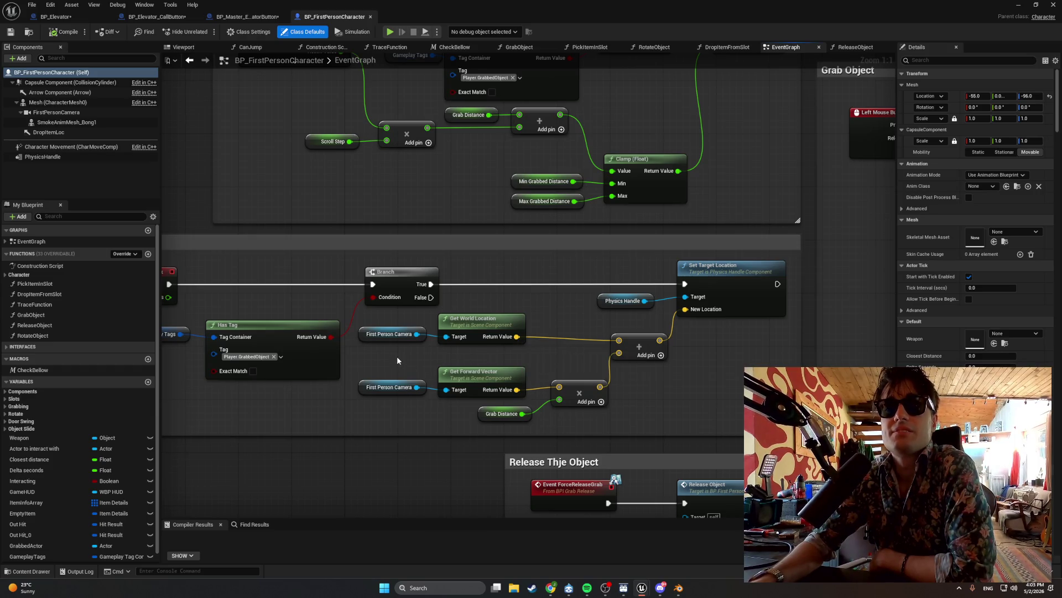
{"action": "mouse_move", "coordinate": [398, 360]}
{"action": "left_mouse_down"}
{"action": "mouse_move", "coordinate": [555, 346]}
{"action": "mouse_move", "coordinate": [474, 329]}
{"action": "left_mouse_up"}
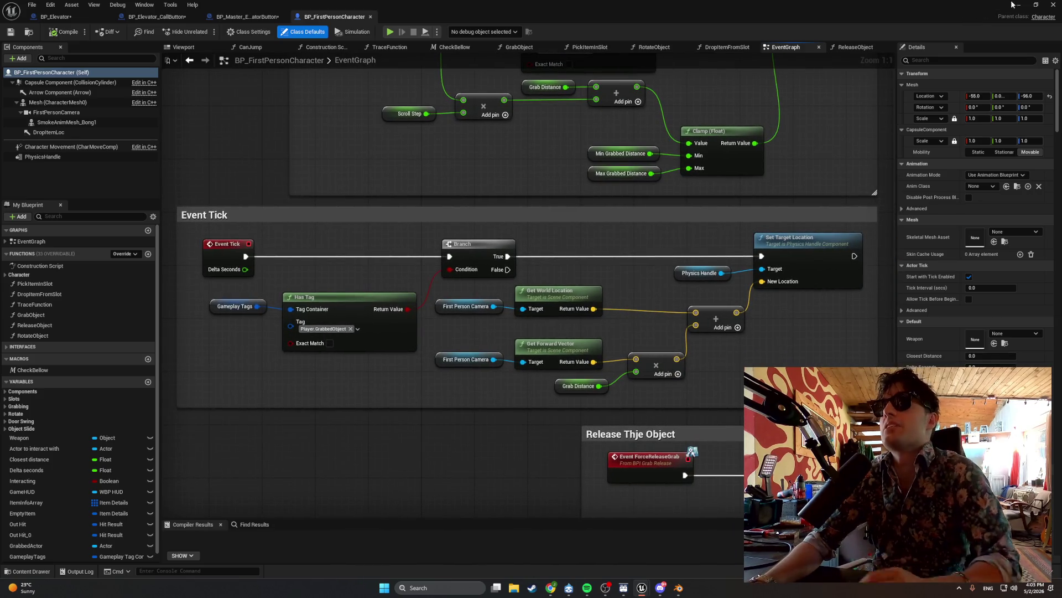
{"action": "left_click", "coordinate": [1017, 4]}
{"action": "left_click", "coordinate": [477, 170]}
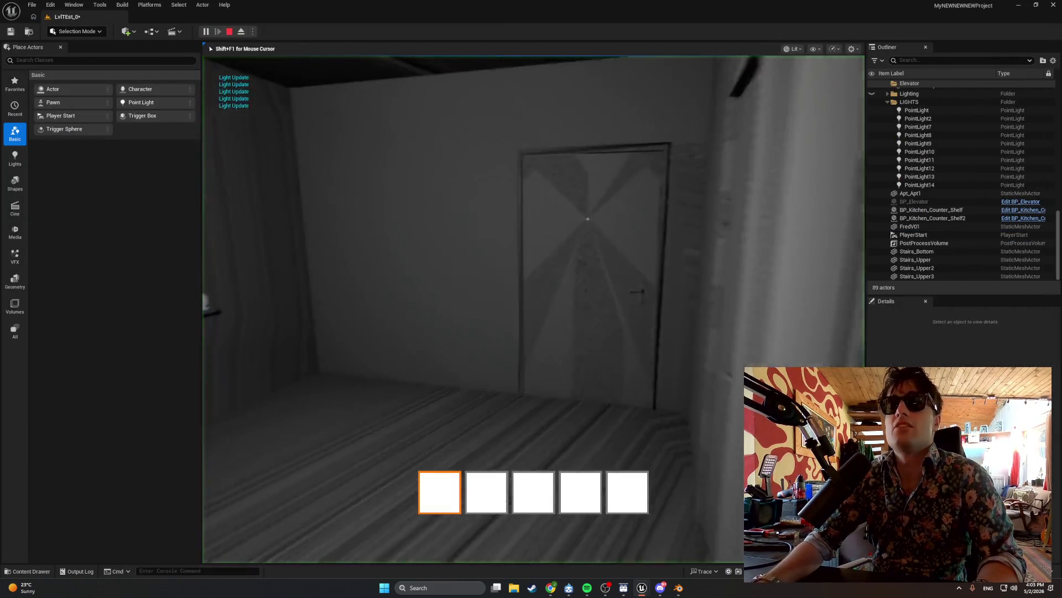
Move the first-person character forward through the apartment toward the window.
{"action": "key", "text": "w"}
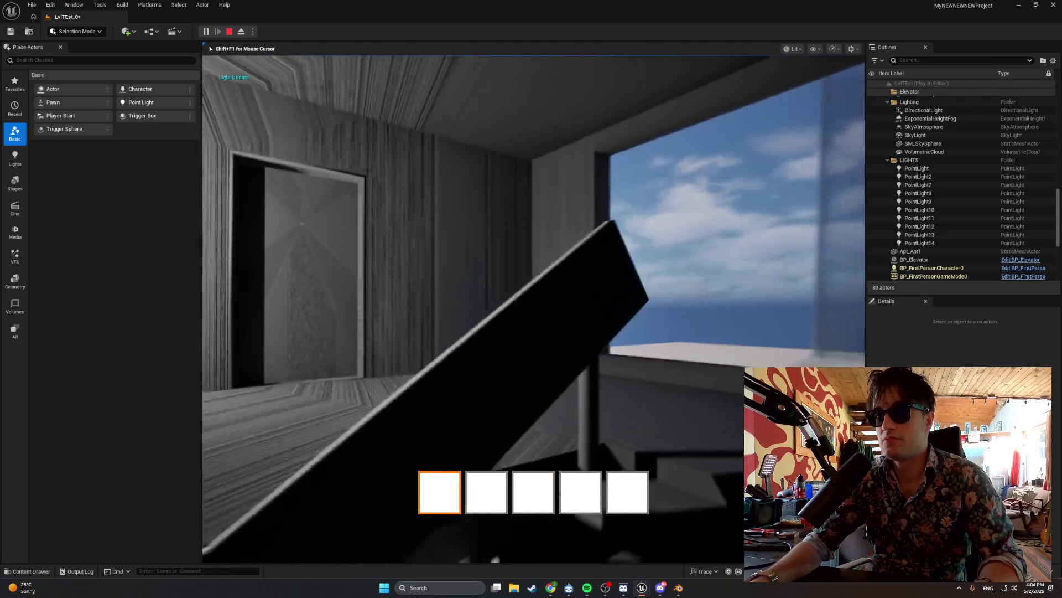
Walk down the hallway to the door, back off, then follow the corridor to the checkered door.
{"action": "key", "text": "w"}
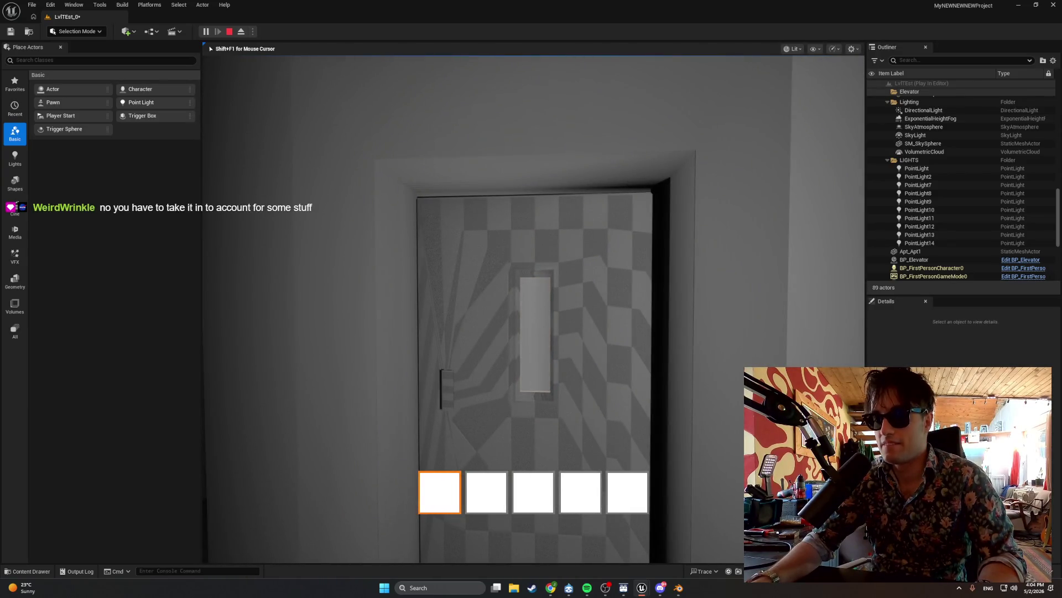
{"action": "key", "text": "s"}
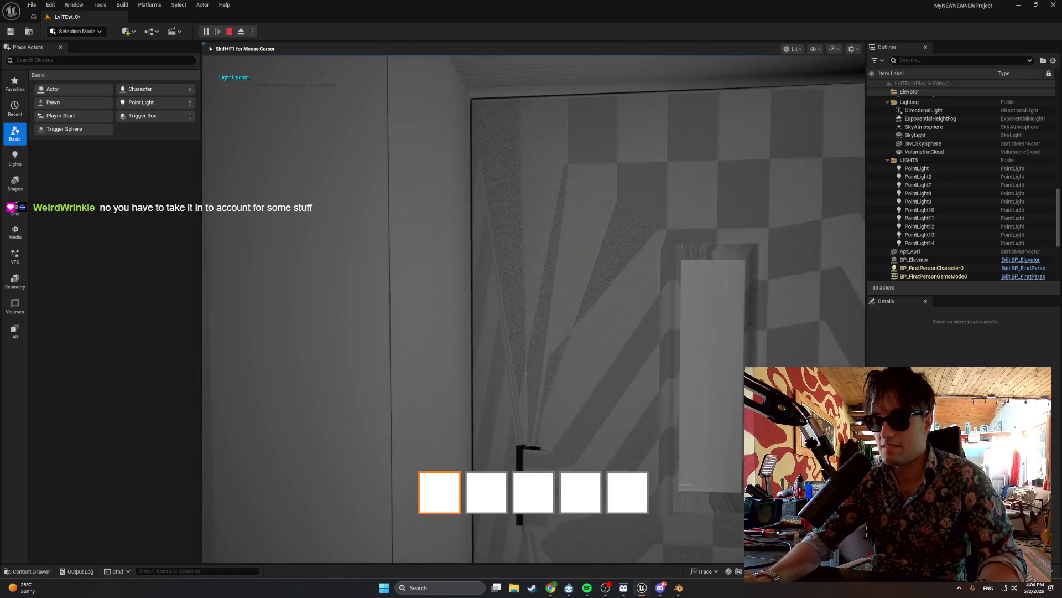
{"action": "key", "text": "s"}
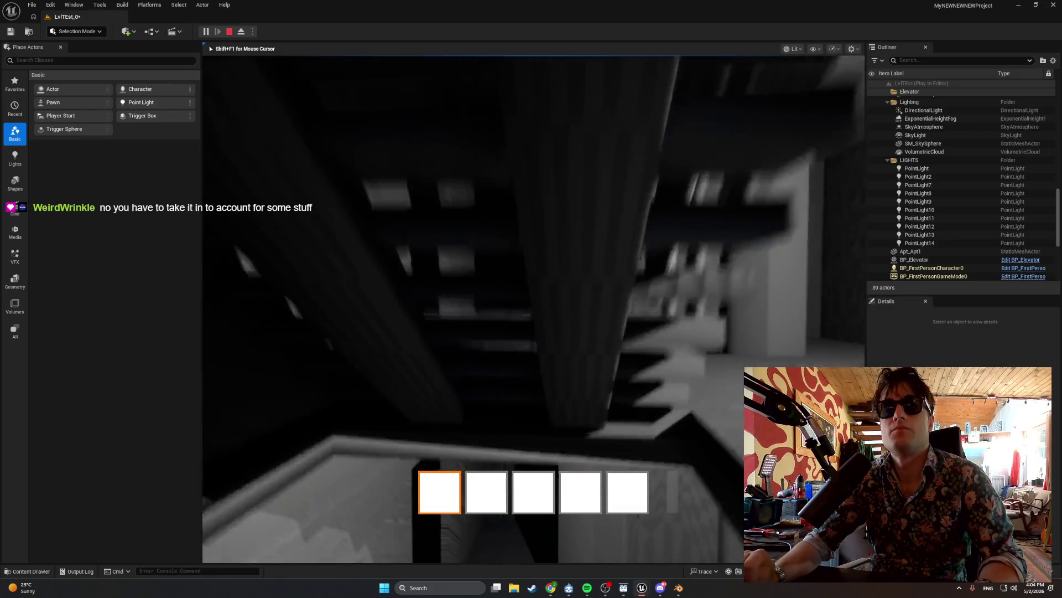
{"action": "key", "text": "w"}
{"action": "key", "text": "s"}
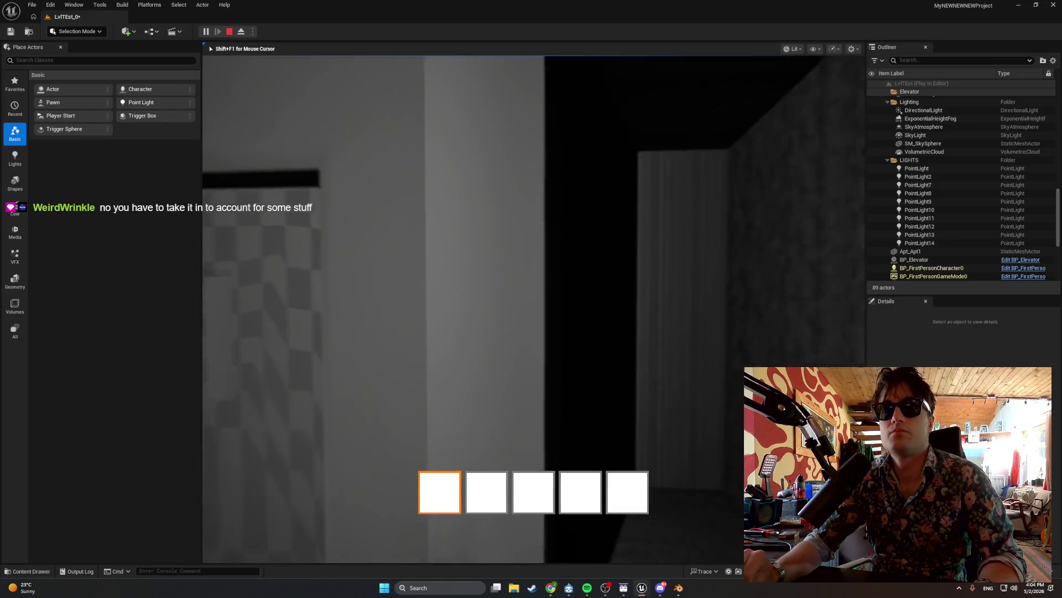
{"action": "key", "text": "w"}
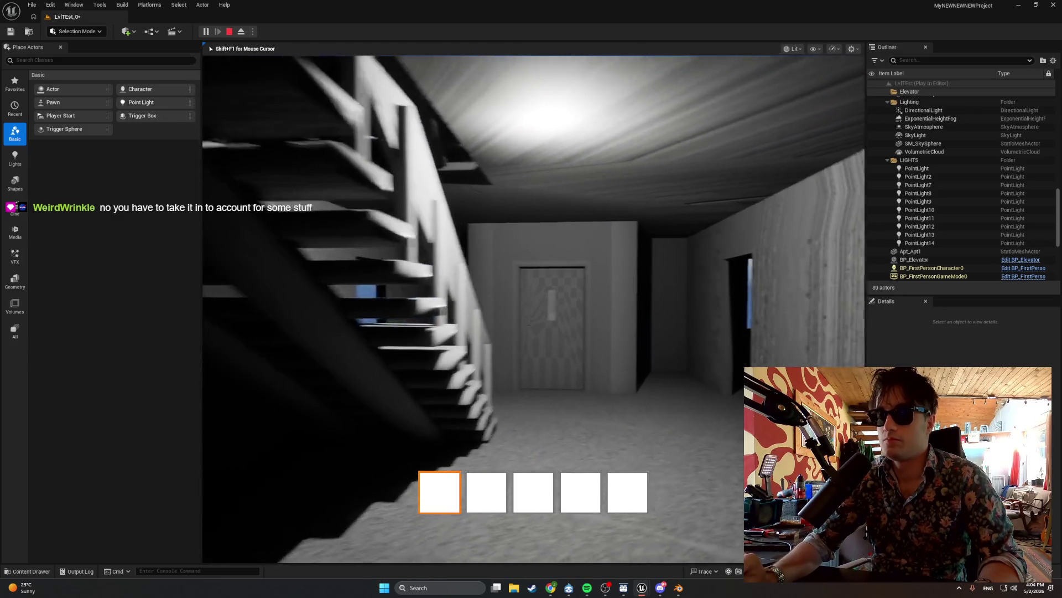
{"action": "key", "text": "w"}
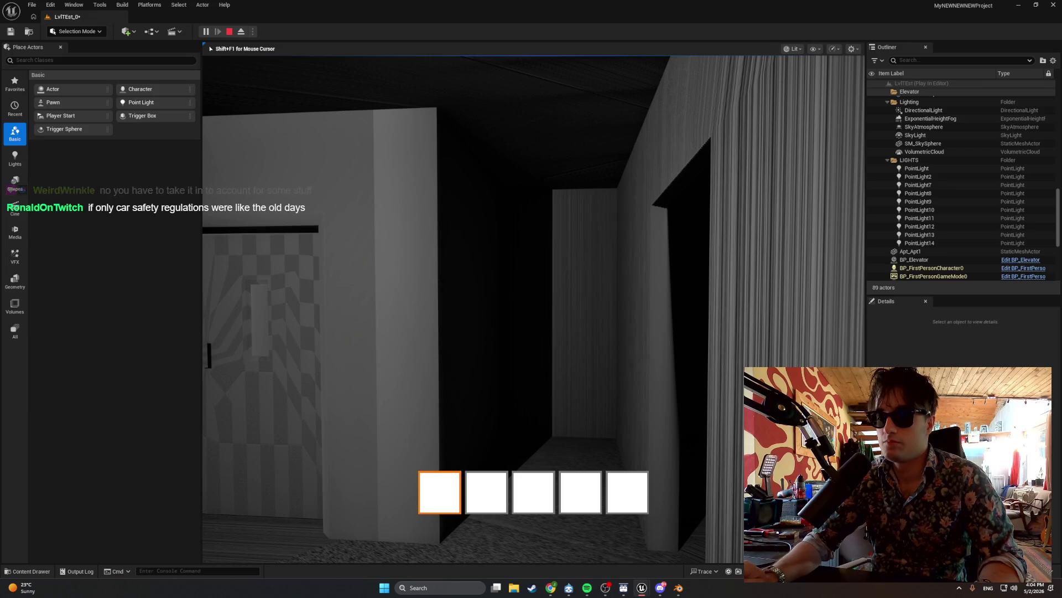
{"action": "key", "text": "w"}
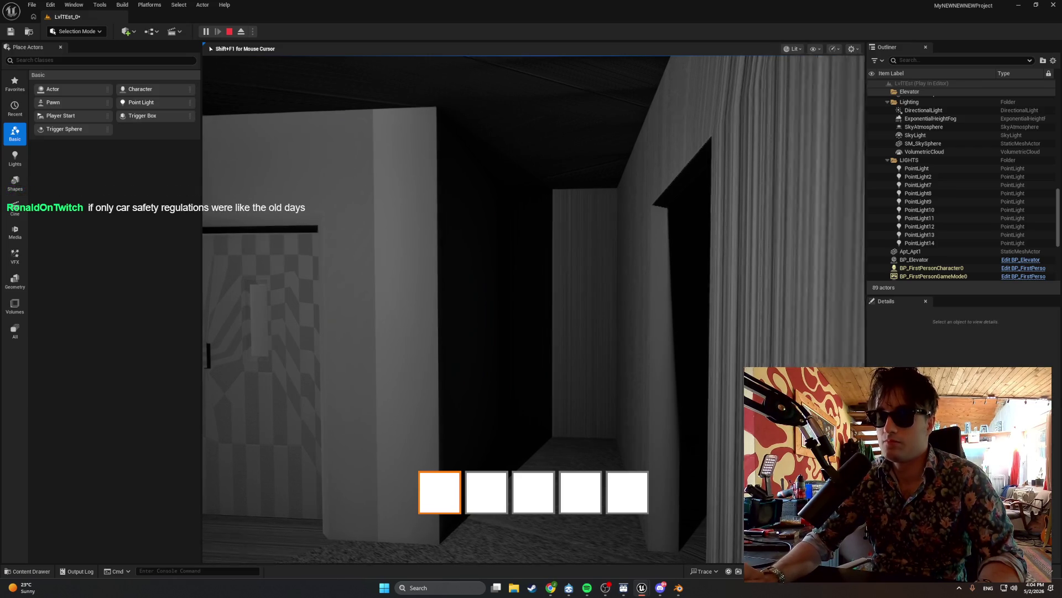
{"action": "key", "text": "w"}
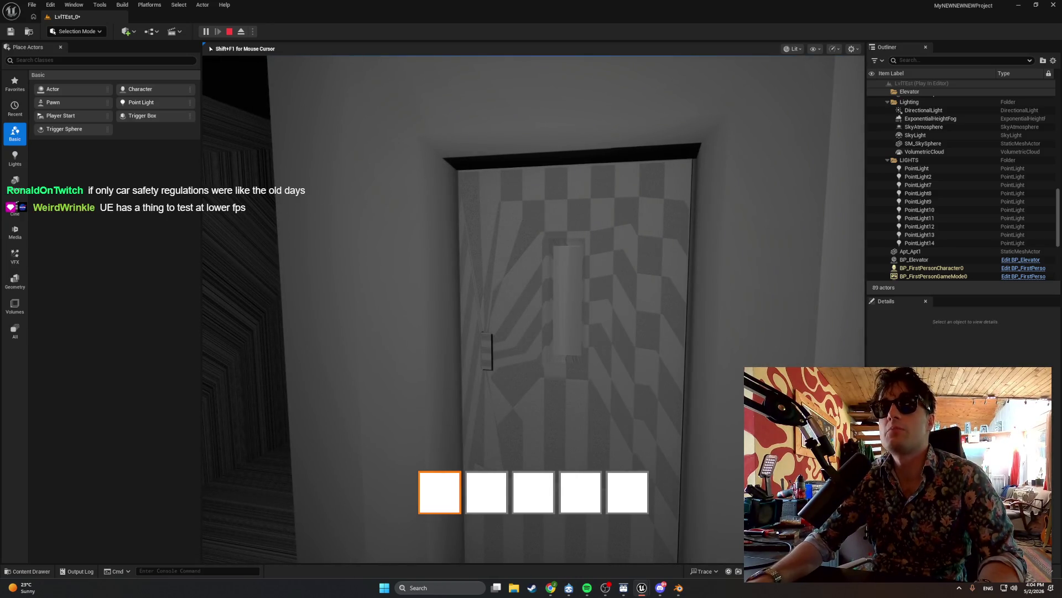
Pass through the opened elevator door and on through the doorway toward the next room.
{"action": "key", "text": "e"}
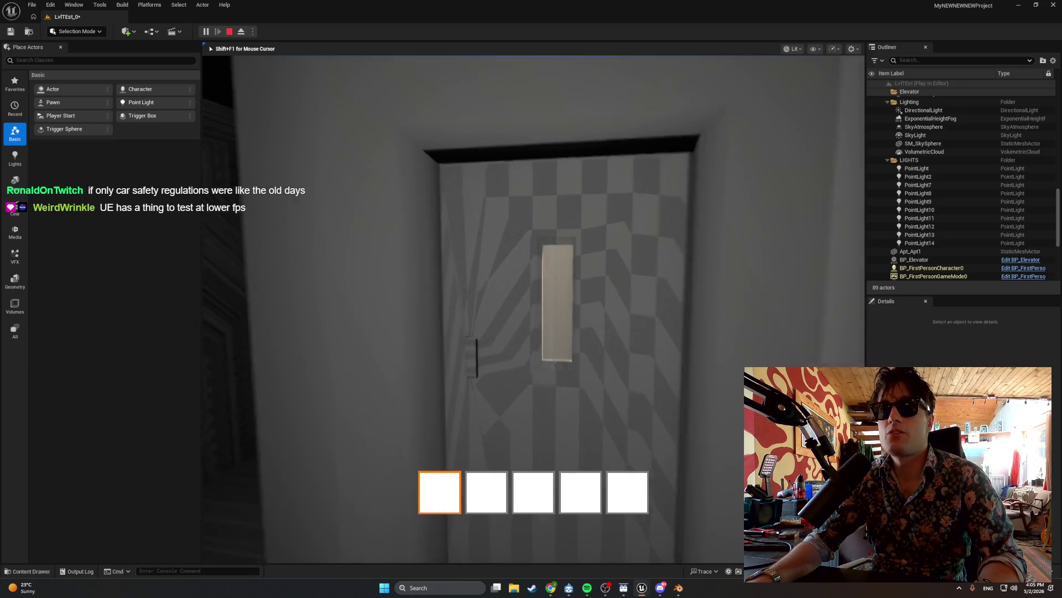
{"action": "key", "text": "w"}
{"action": "key", "text": "w"}
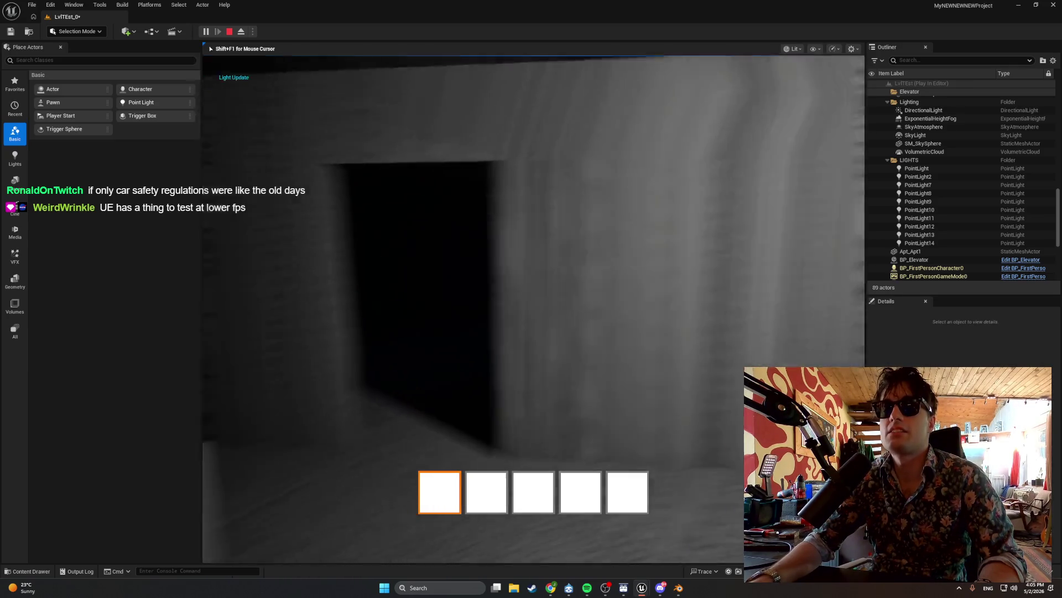
{"action": "key", "text": "w"}
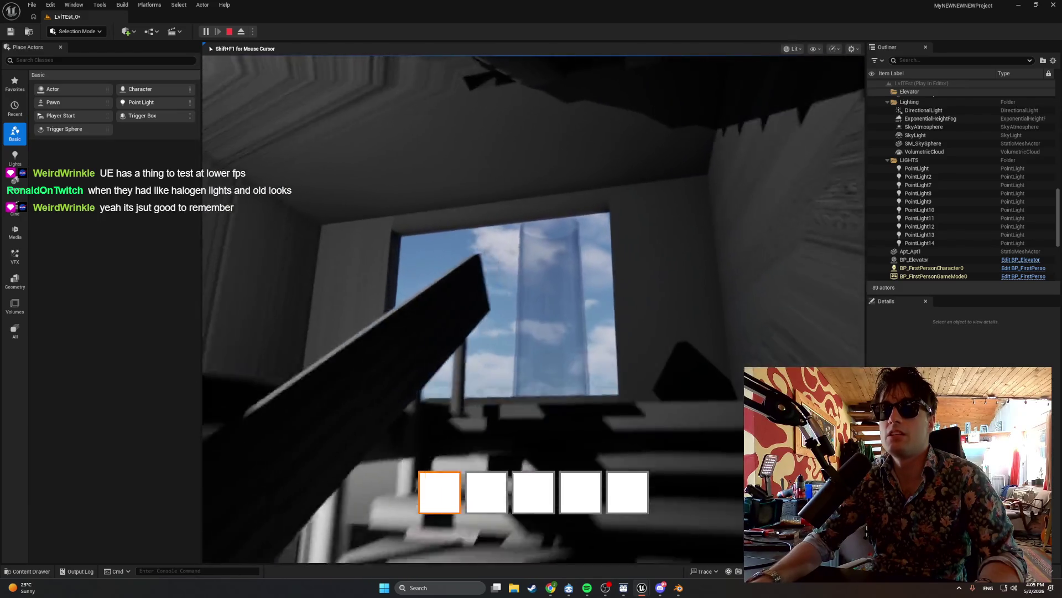
{"action": "key", "text": "w"}
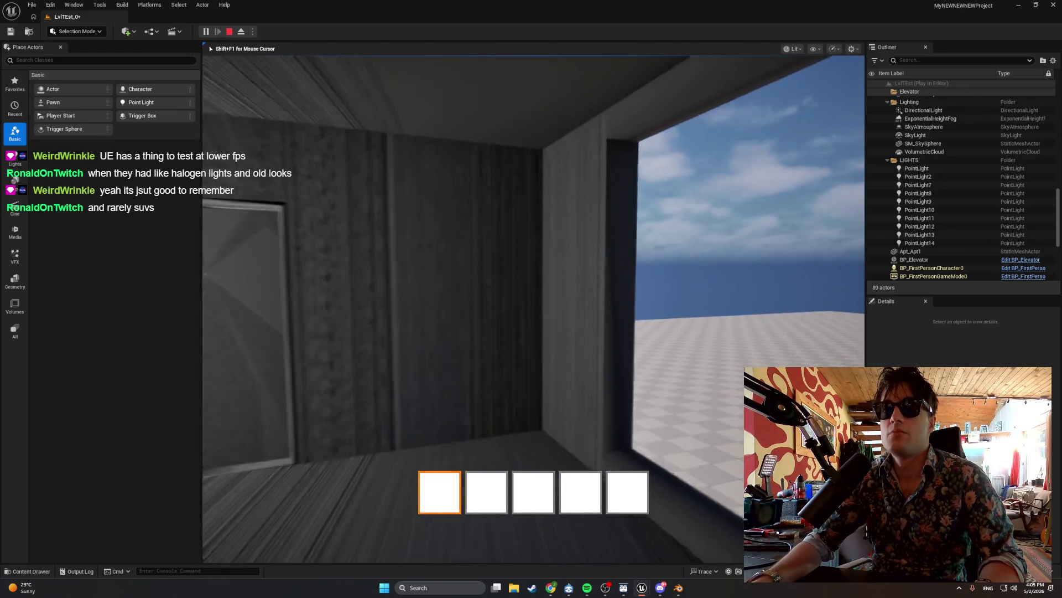
{"action": "key", "text": "w"}
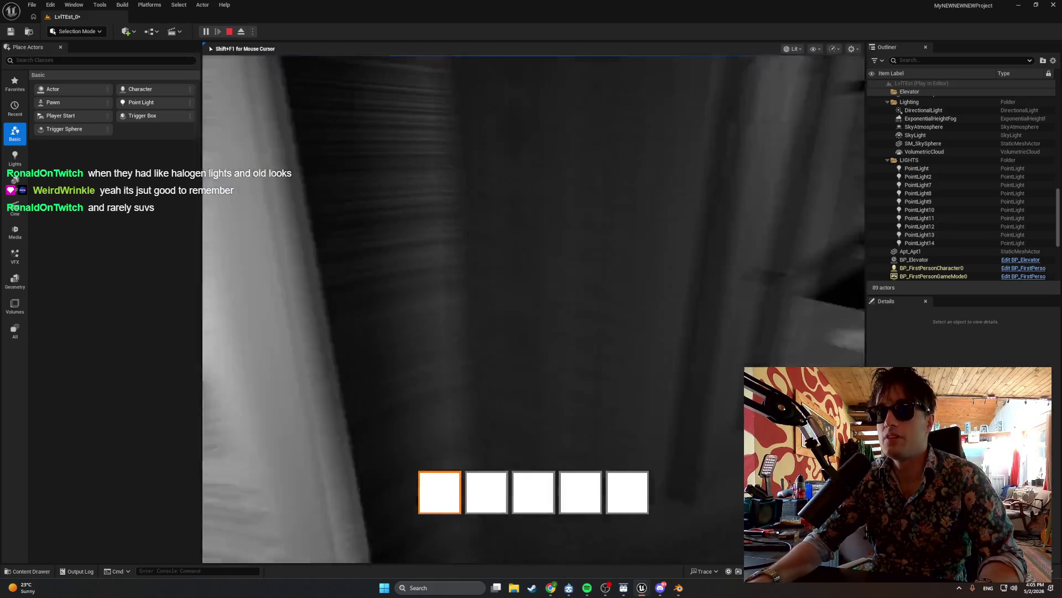
{"action": "key", "text": "w"}
{"action": "key", "text": "w"}
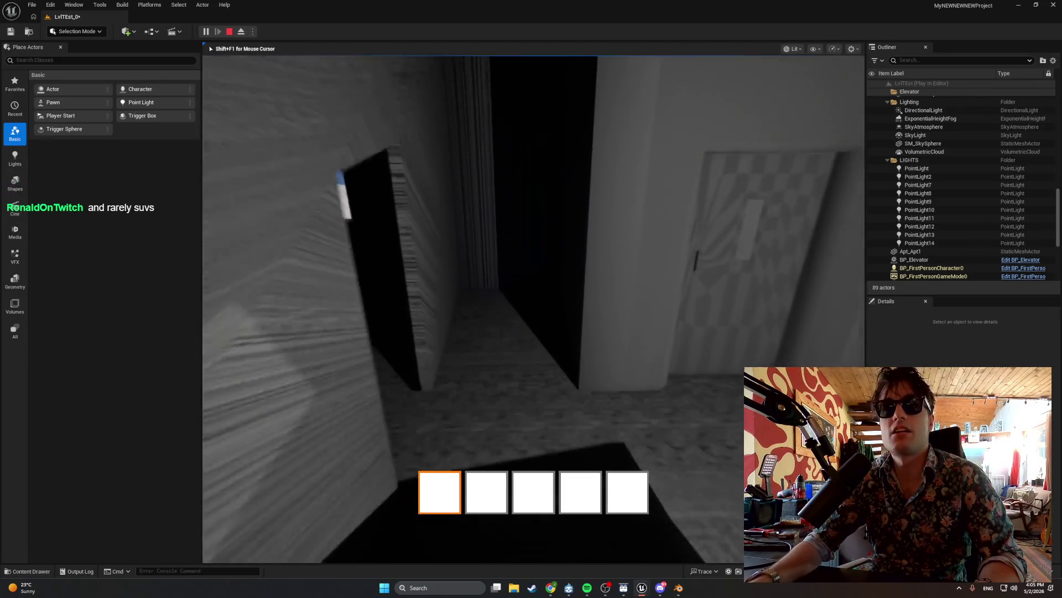
Walk past the figure and glass object into the window room, then stop the play session.
{"action": "key", "text": "w"}
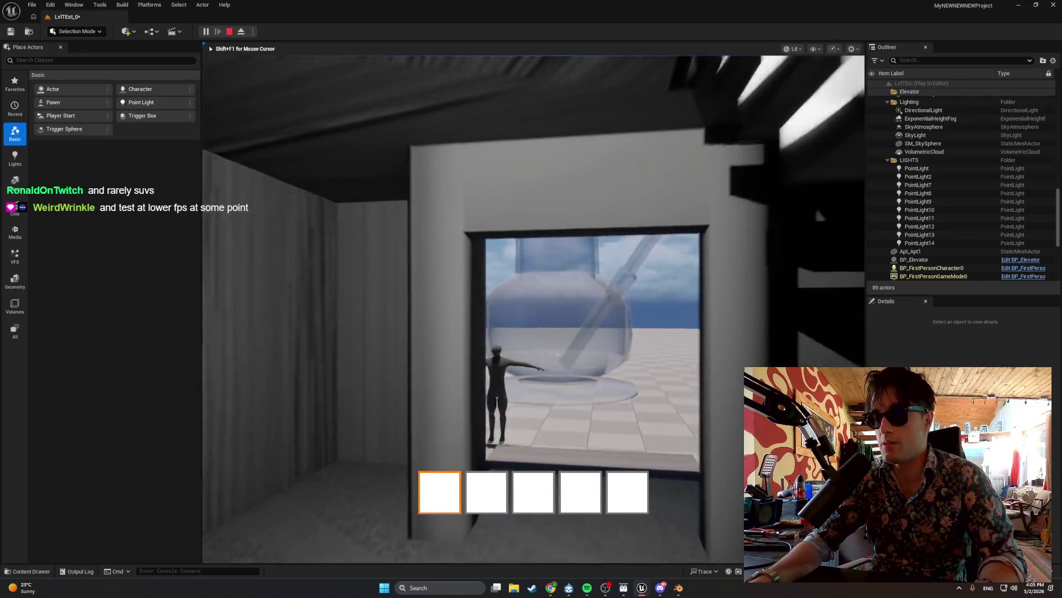
{"action": "key", "text": "w"}
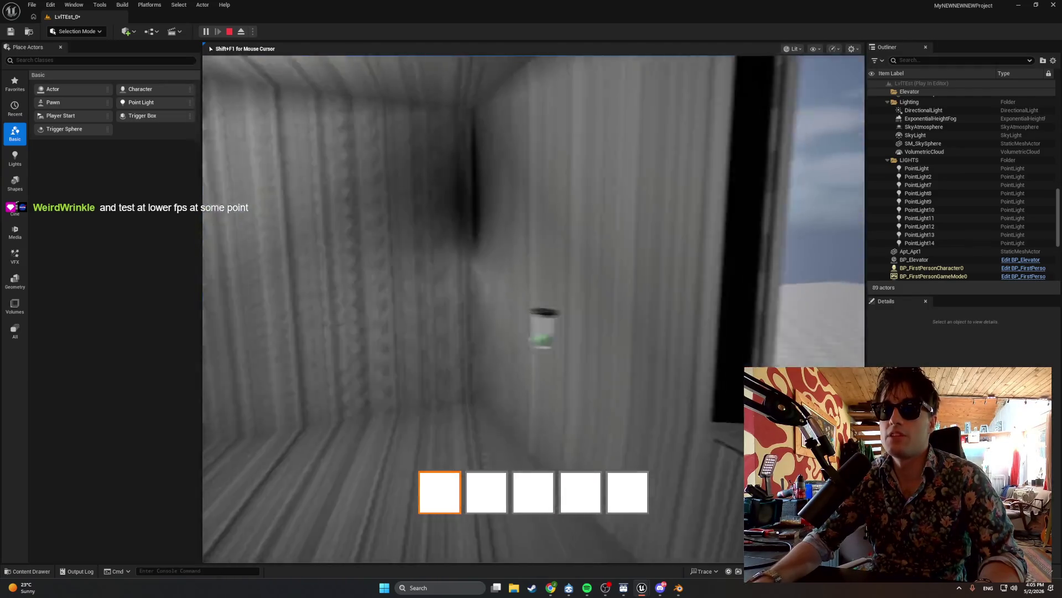
{"action": "key", "text": "s"}
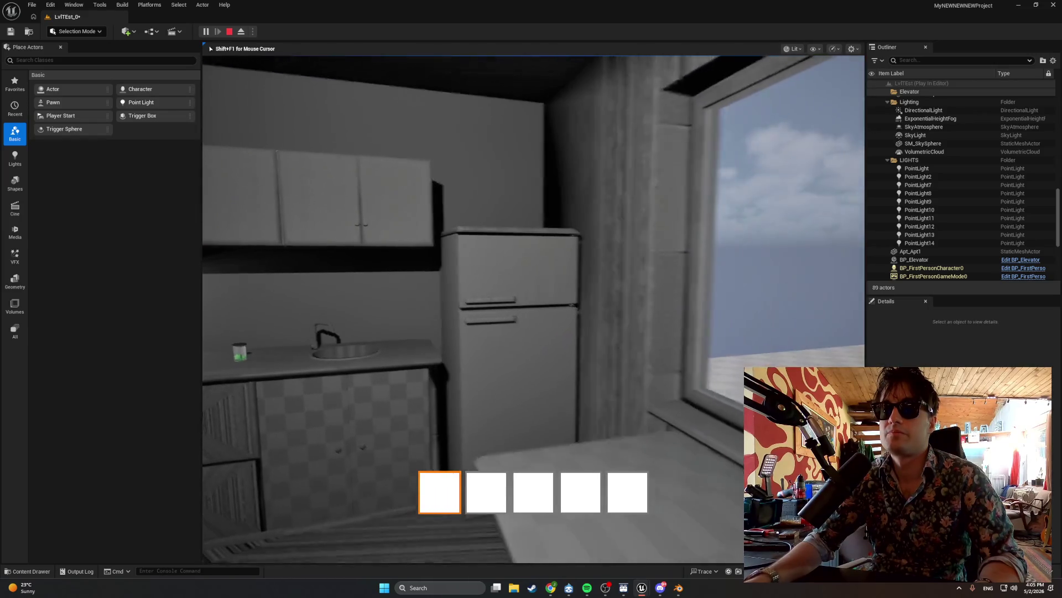
{"action": "key", "text": "s"}
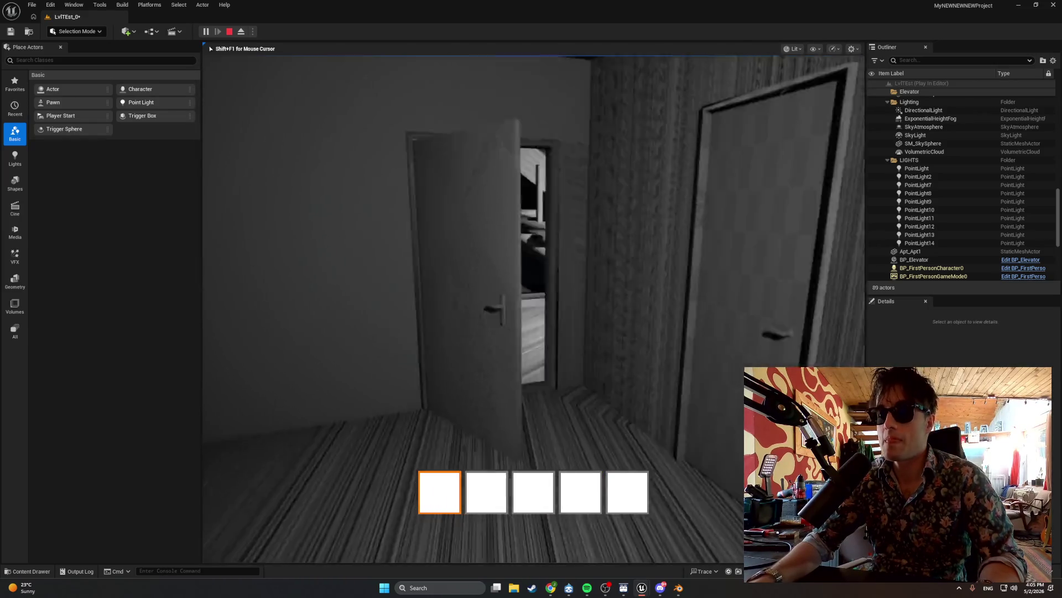
{"action": "key", "text": "Escape"}
Frame FredV01, toggle the Content Drawer, and fly the view down the stairwell corridor to the door.
{"action": "key", "text": "f"}
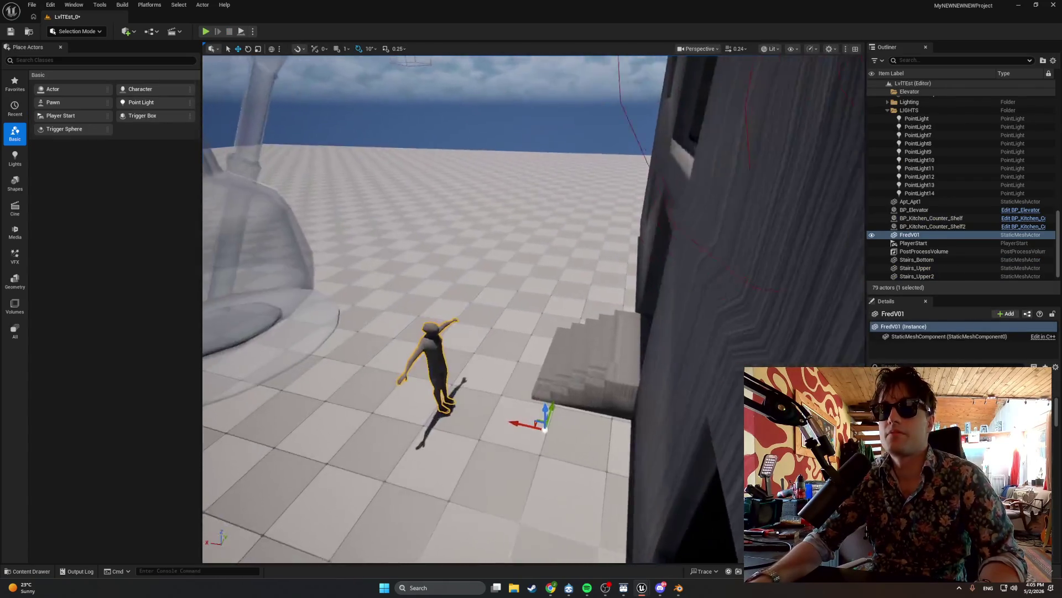
{"action": "key", "text": "ctrl+space"}
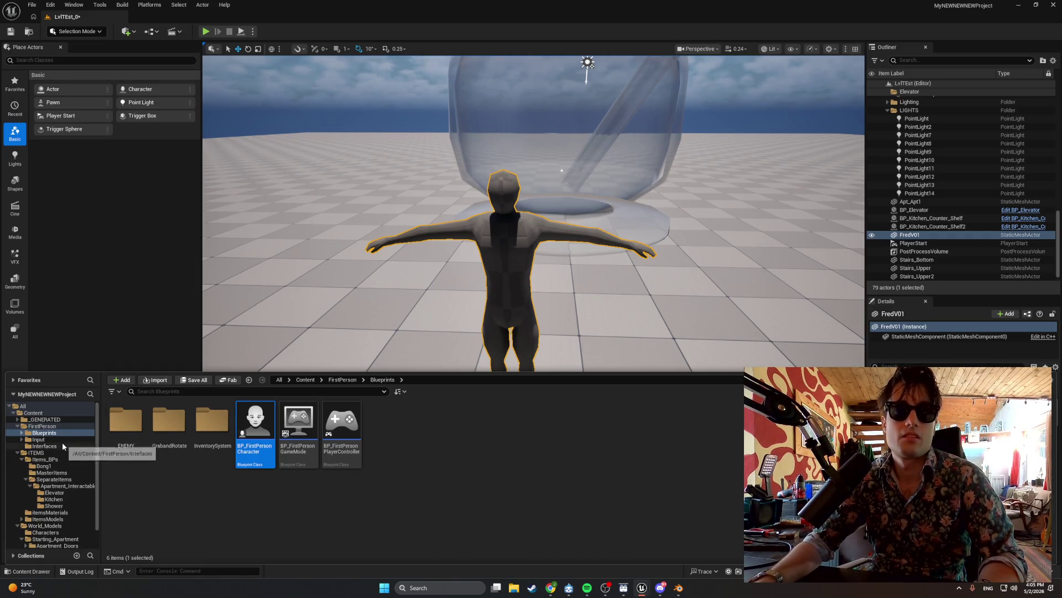
{"action": "scroll", "coordinate": [62, 443], "scroll_direction": "down", "scroll_amount": 1}
{"action": "right_click", "coordinate": [290, 346]}
{"action": "key", "text": "w"}
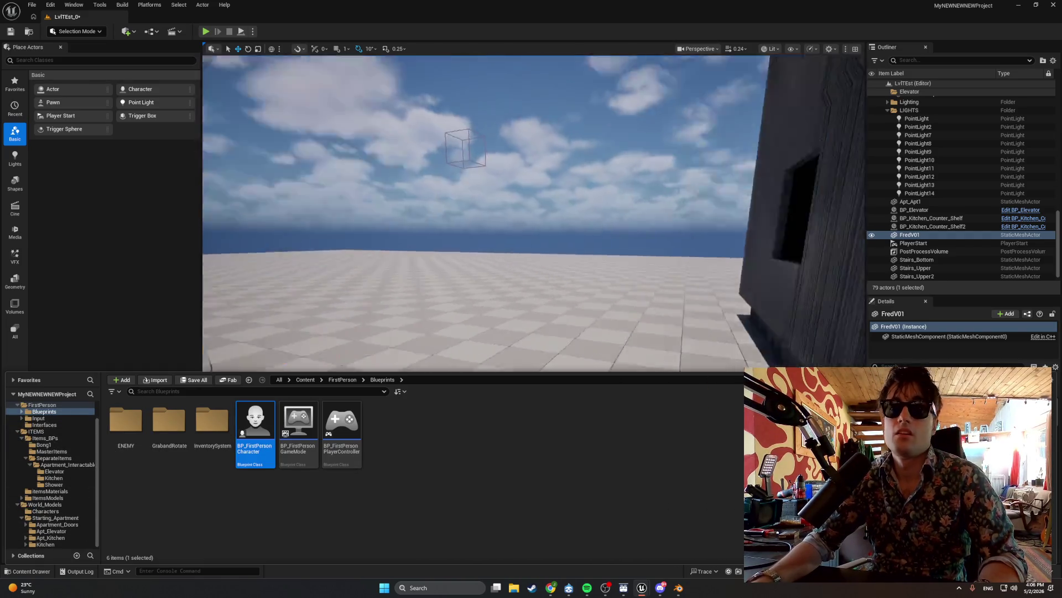
{"action": "key", "text": "w"}
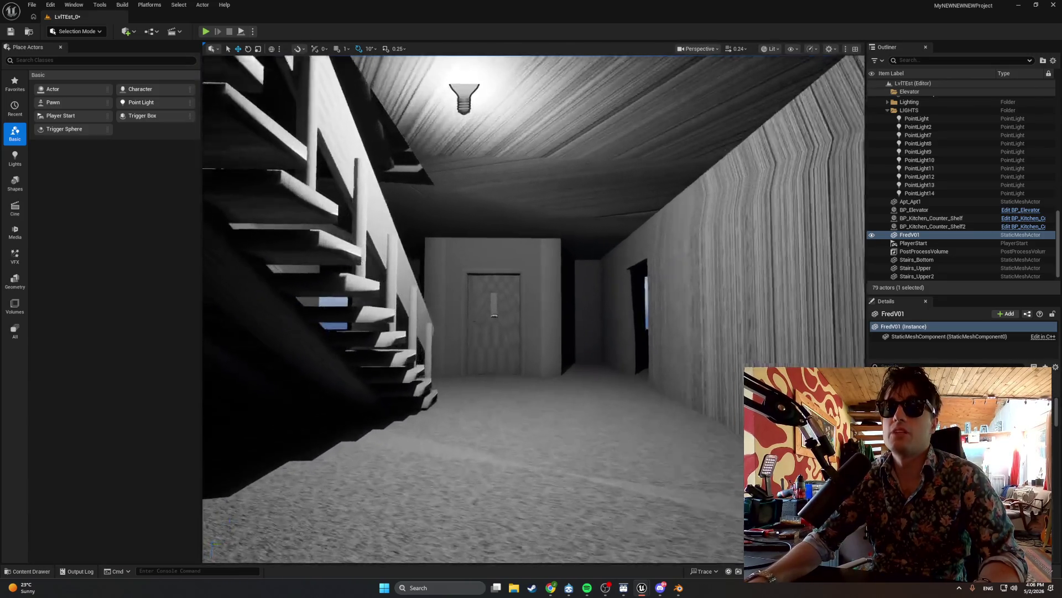
{"action": "key", "text": "s"}
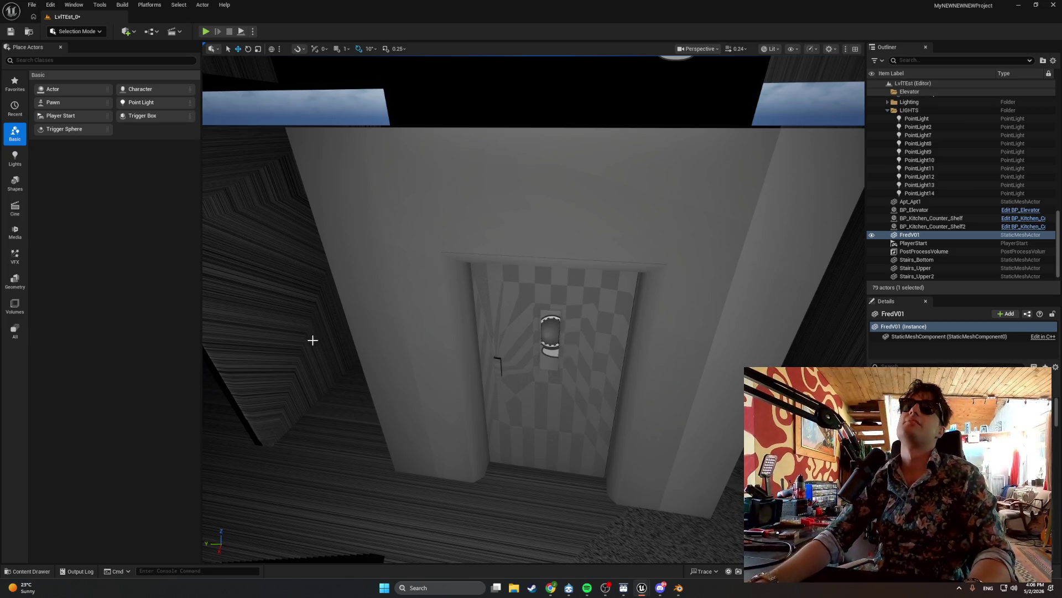
Fly past the stairs and through the hallways to the elevator door, then turn toward the dark doorway.
{"action": "key", "text": "w"}
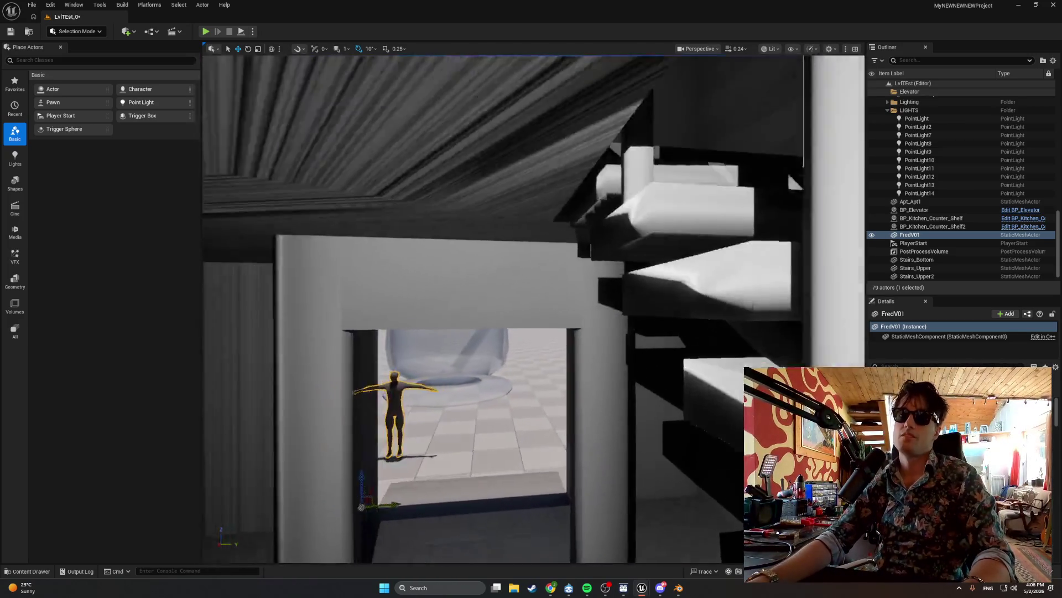
{"action": "key", "text": "w"}
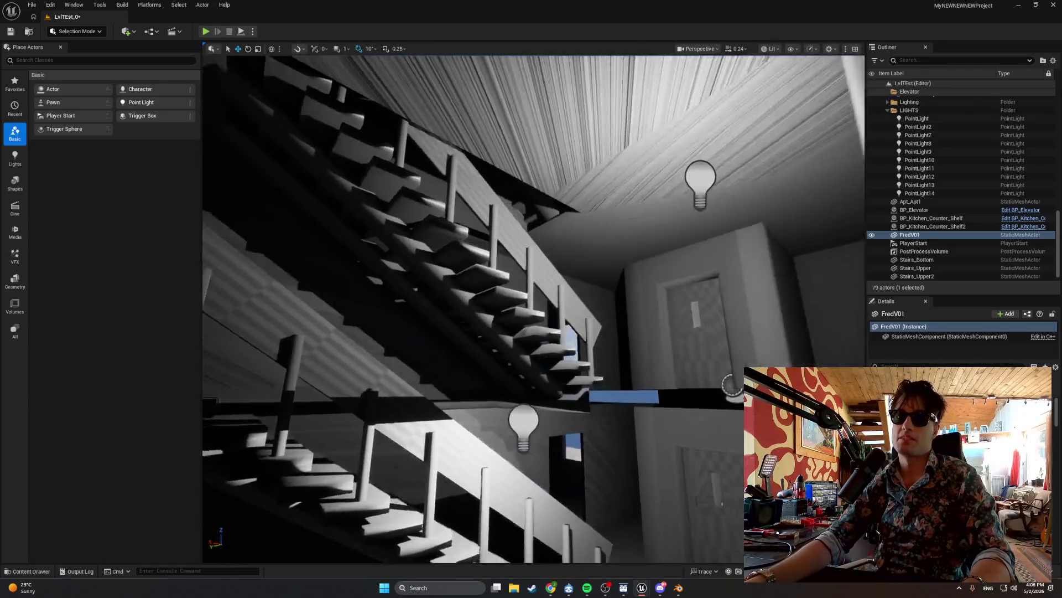
{"action": "key", "text": "w"}
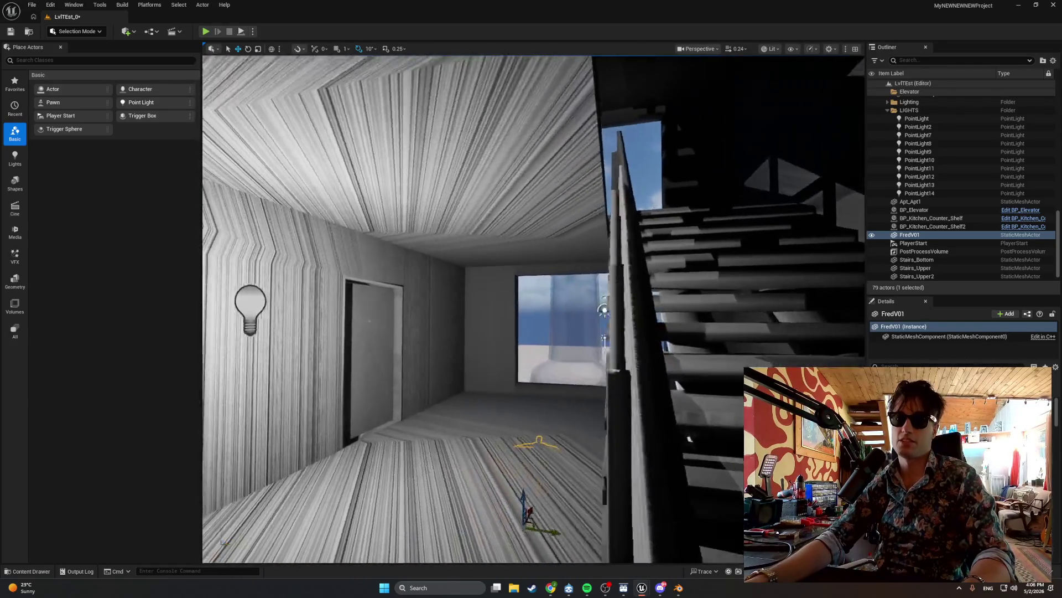
{"action": "key", "text": "w"}
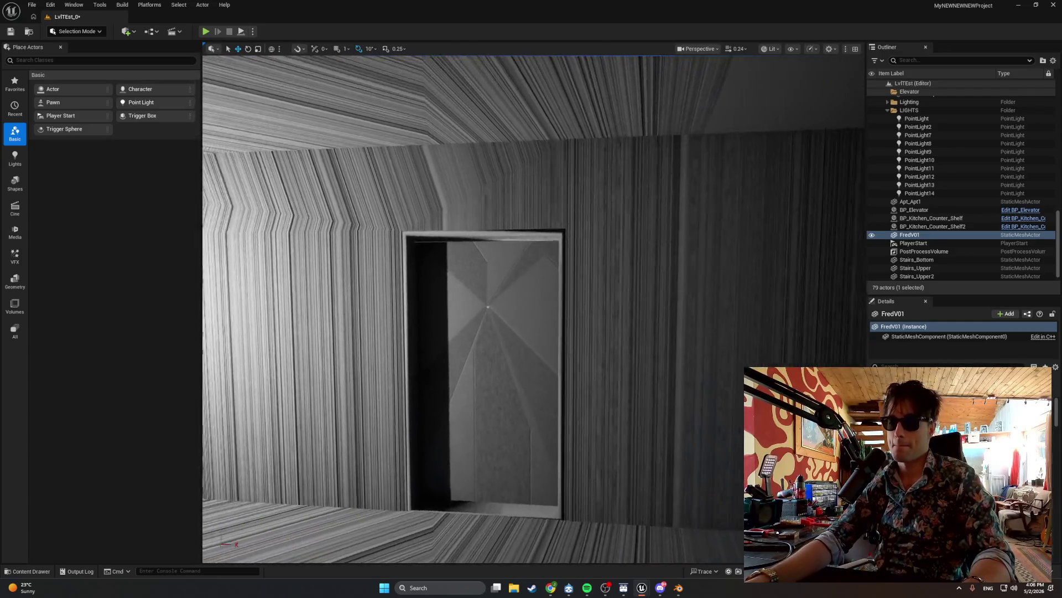
{"action": "key", "text": "w"}
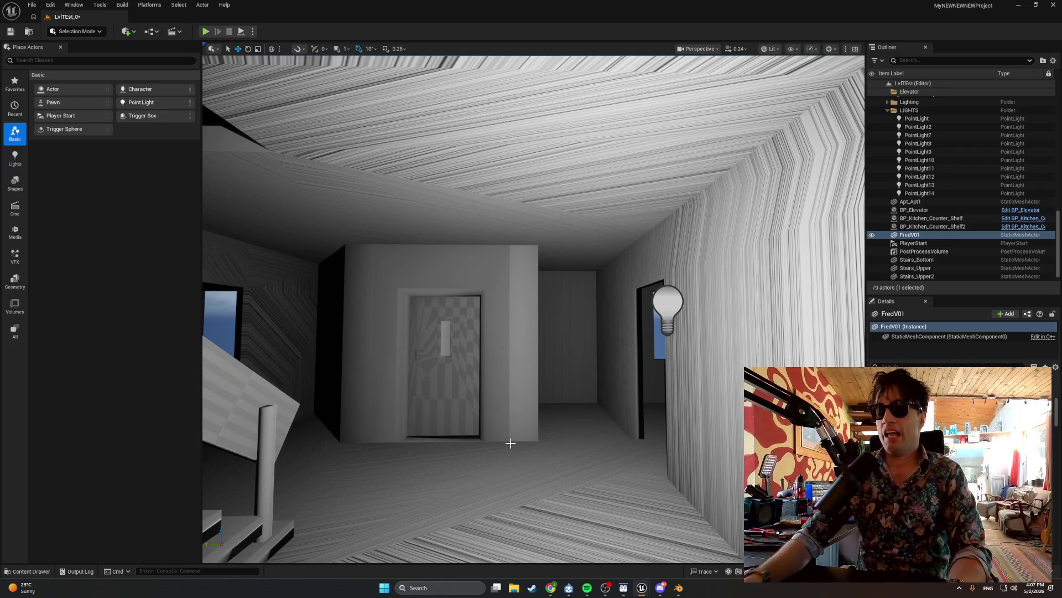
{"action": "mouse_move", "coordinate": [523, 443]}
{"action": "left_mouse_down"}
{"action": "mouse_move", "coordinate": [487, 448]}
{"action": "mouse_move", "coordinate": [587, 354]}
{"action": "left_mouse_up"}
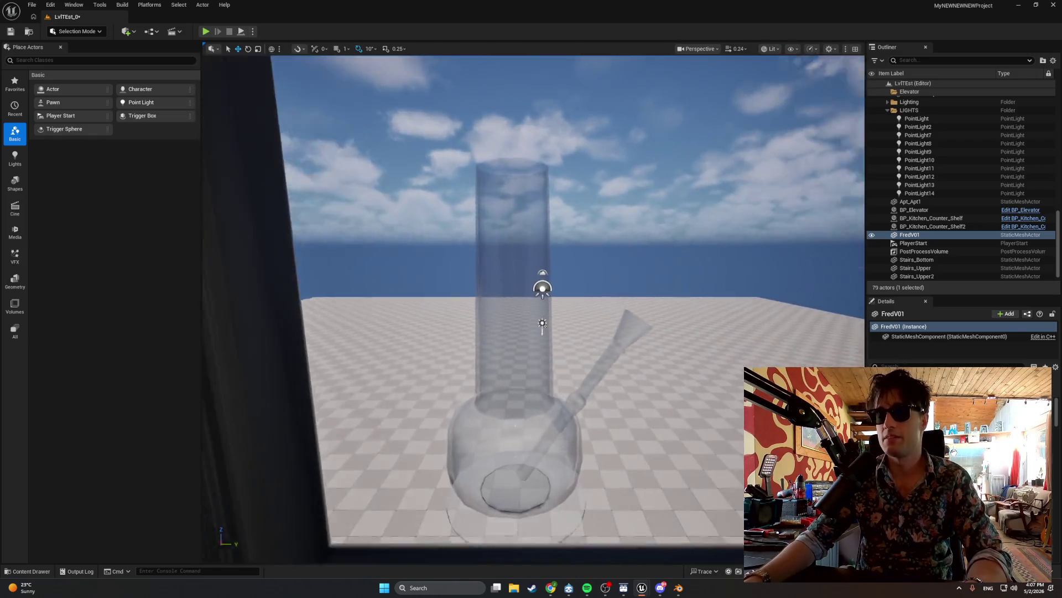
Fly through the stairwell and elevator room, then maximize the browser on Materialize's Getting Started page.
{"action": "key", "text": "w"}
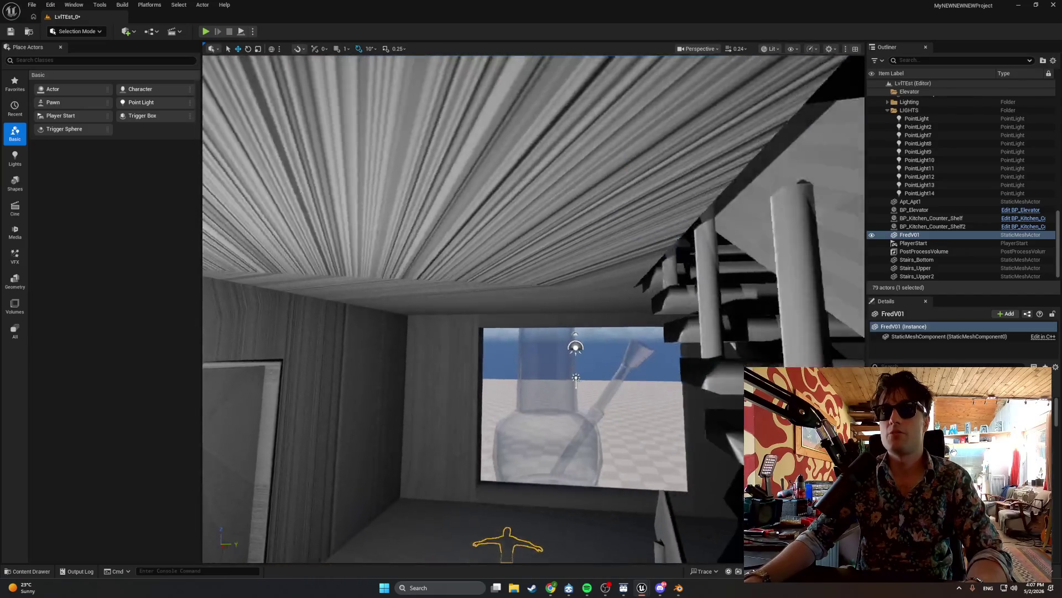
{"action": "key", "text": "d"}
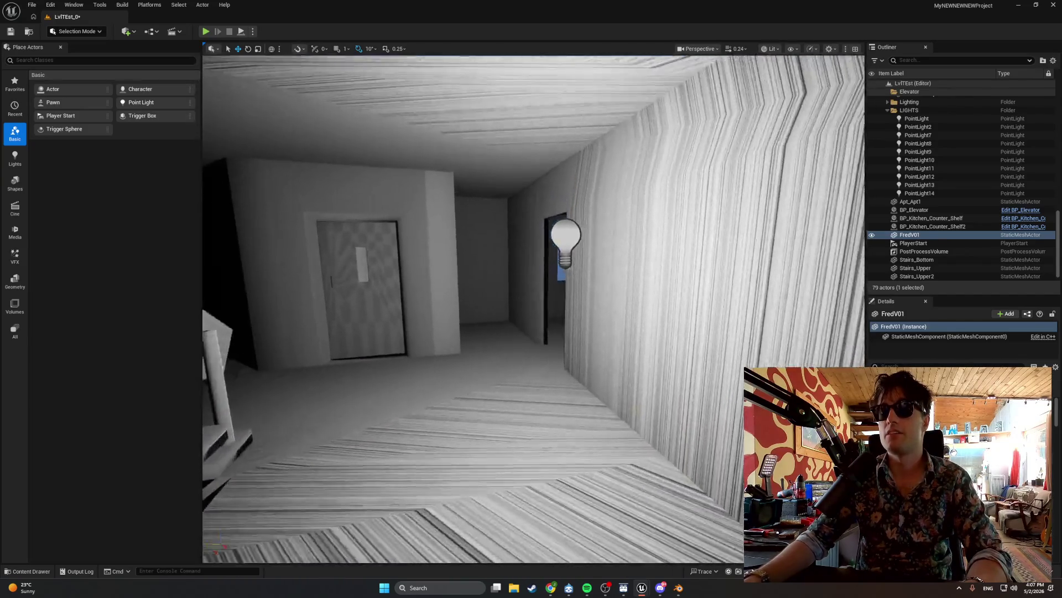
{"action": "key", "text": "s"}
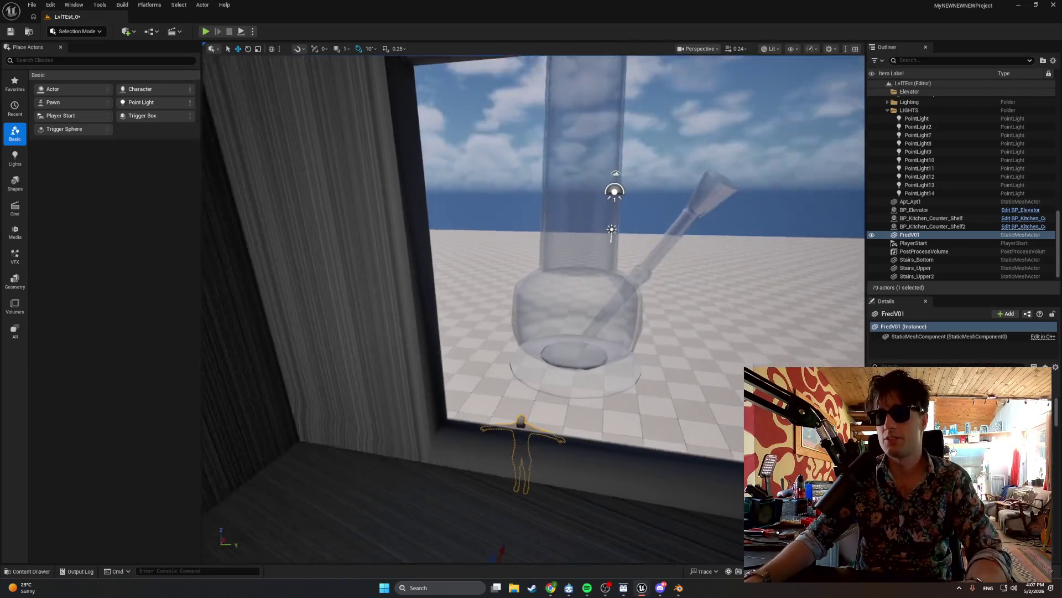
{"action": "key", "text": "w"}
{"action": "key", "text": "w"}
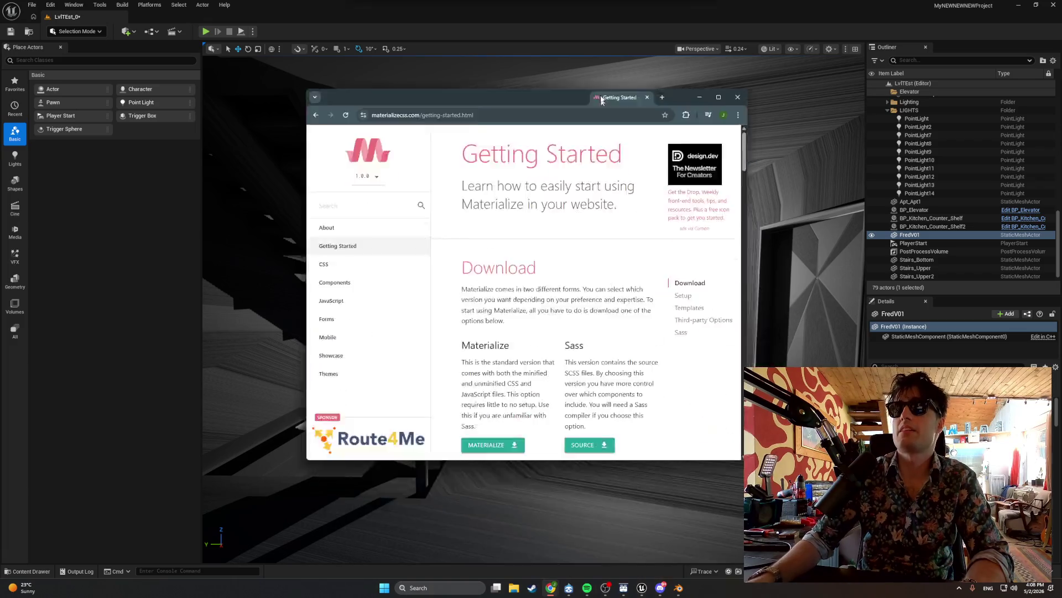
{"action": "left_click_drag", "start_coordinate": [576, 99], "coordinate": [575, 14]}
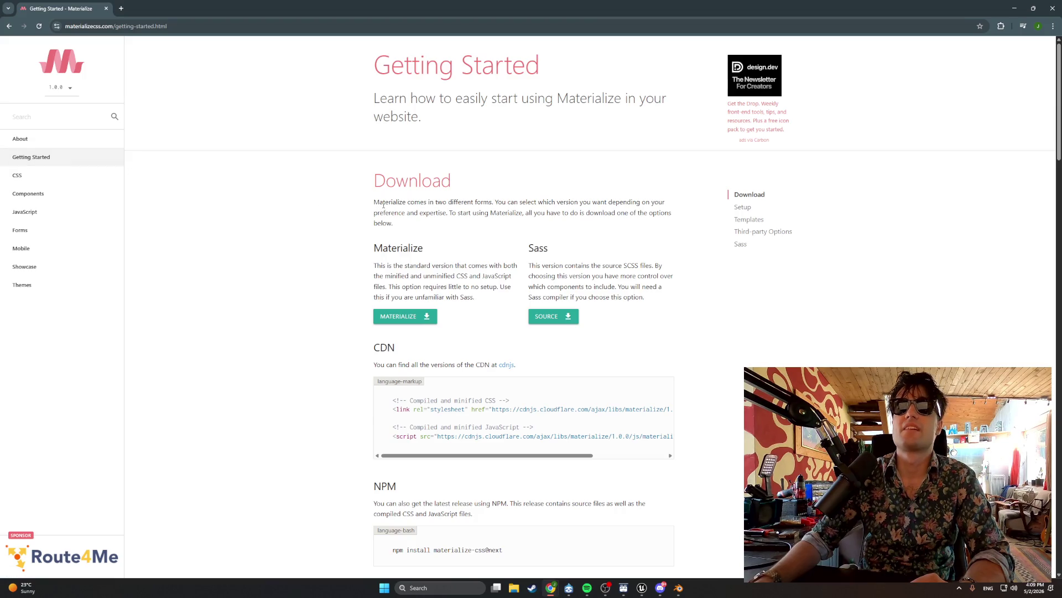
Highlight the Download paragraph, scroll down, and go back to the 'materialize dopwnlaod' search results.
{"action": "left_click_drag", "start_coordinate": [391, 202], "coordinate": [536, 212]}
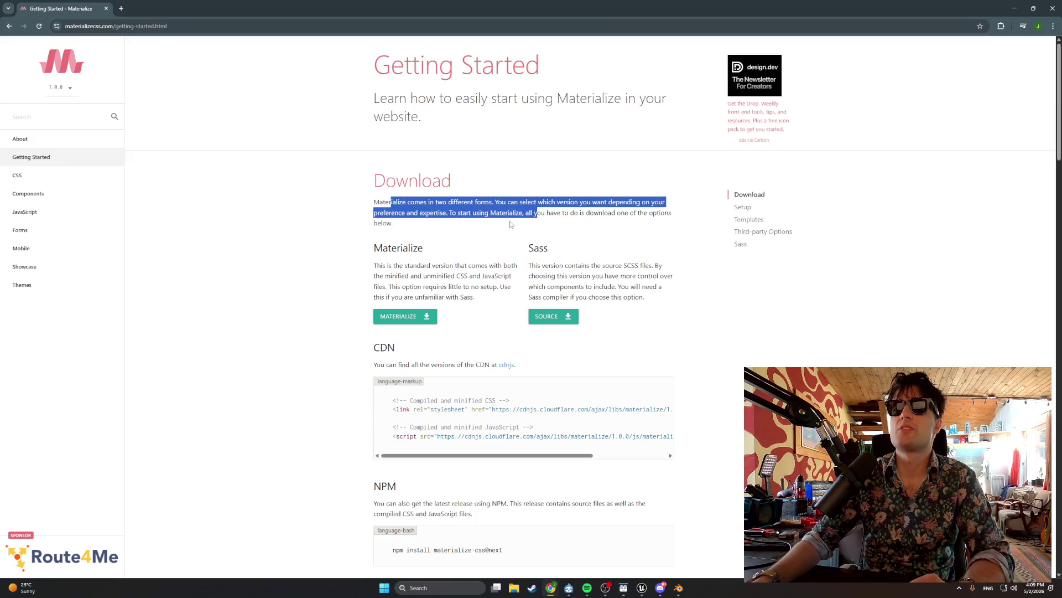
{"action": "mouse_move", "coordinate": [436, 98]}
{"action": "left_mouse_down"}
{"action": "mouse_move", "coordinate": [510, 98]}
{"action": "mouse_move", "coordinate": [560, 115]}
{"action": "left_mouse_up"}
{"action": "scroll", "coordinate": [501, 177], "scroll_direction": "down", "scroll_amount": 1}
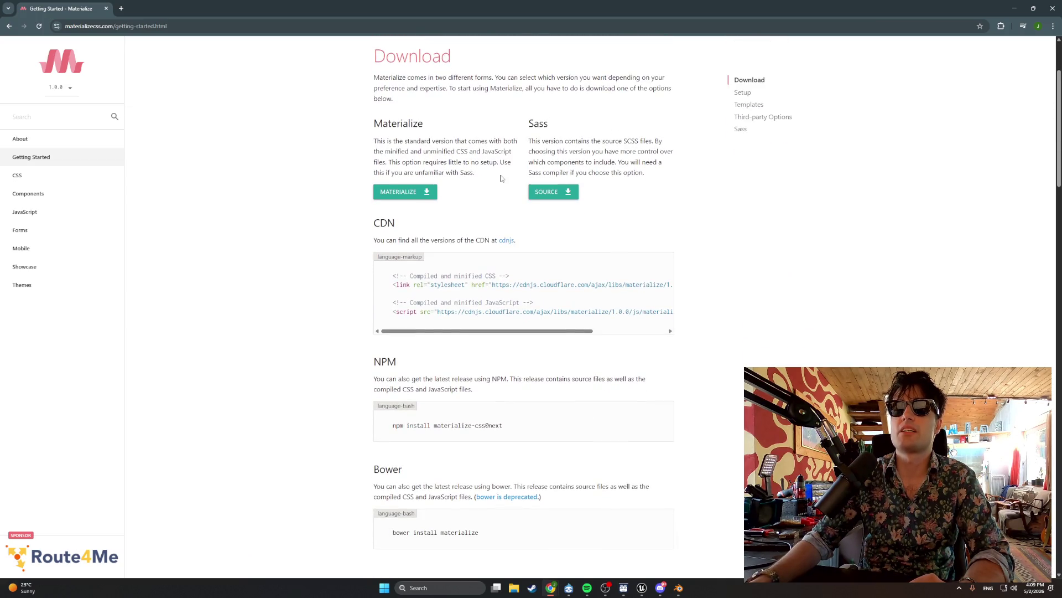
{"action": "left_click", "coordinate": [7, 26]}
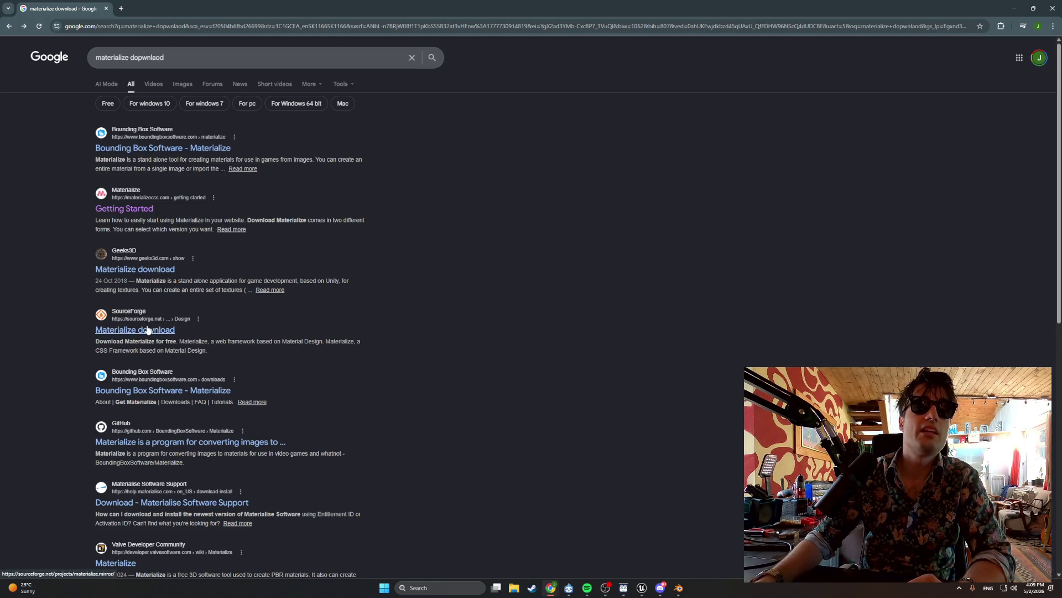
Scroll the results and open the Valve Developer Community Materialize article.
{"action": "scroll", "coordinate": [147, 328], "scroll_direction": "down", "scroll_amount": 1}
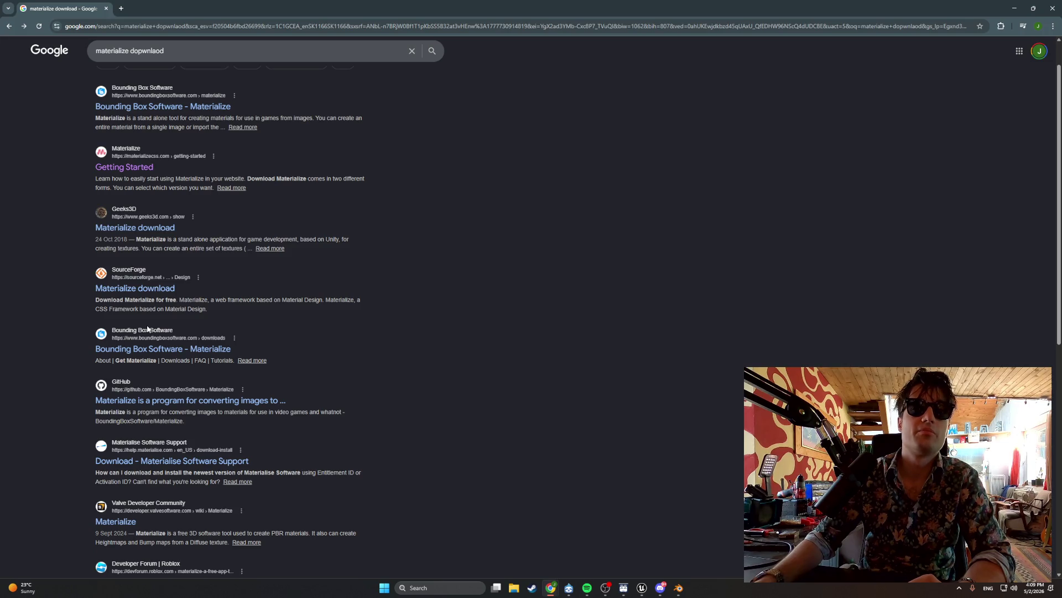
{"action": "left_click", "coordinate": [119, 521]}
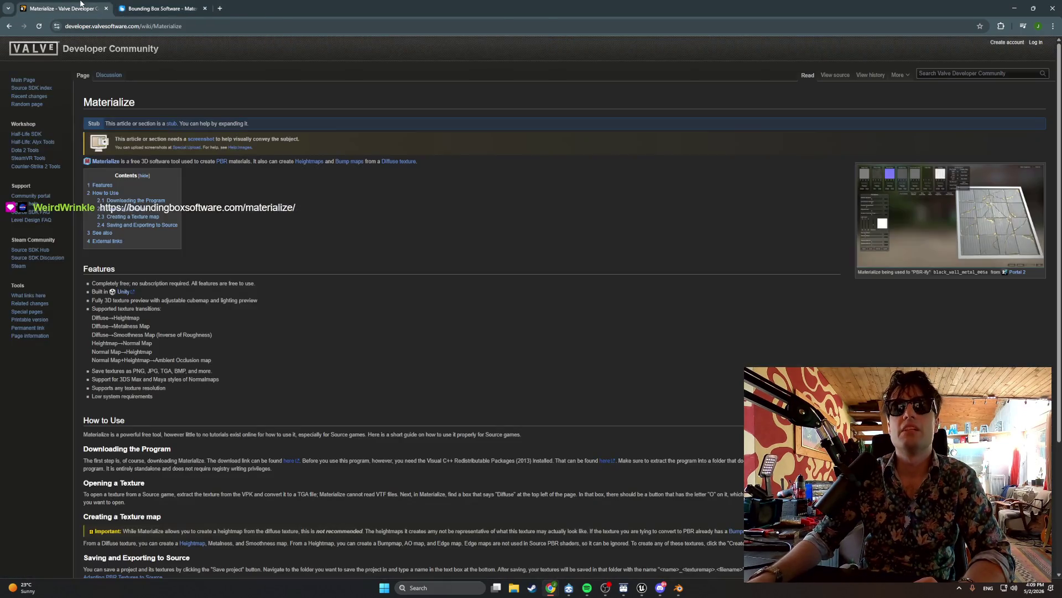
Switch back and forth between the Valve wiki and Bounding Box Materialize tabs to compare them.
{"action": "left_click", "coordinate": [83, 8]}
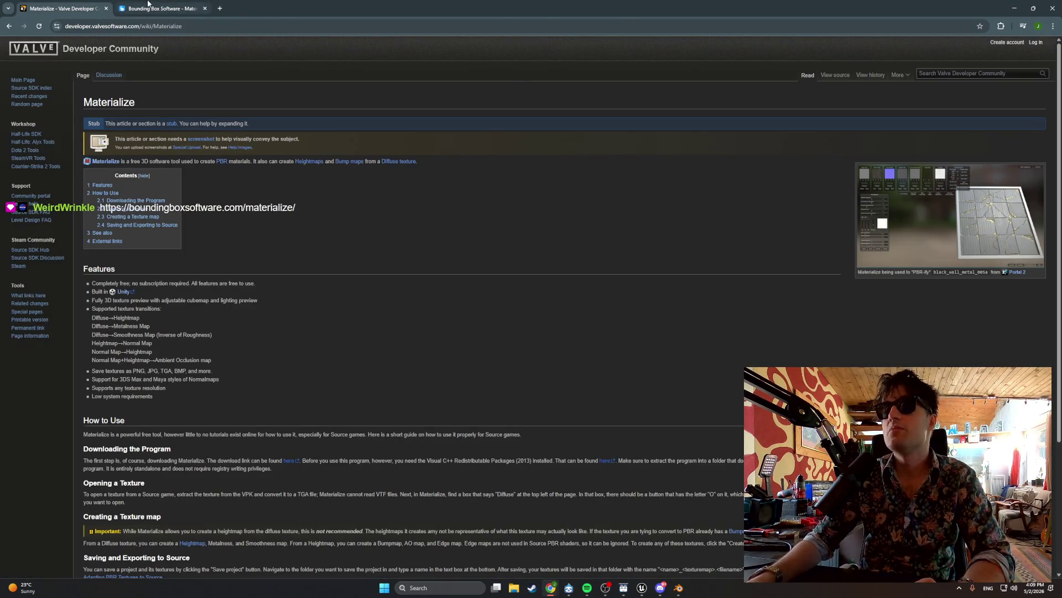
{"action": "left_click", "coordinate": [148, 4]}
{"action": "left_click", "coordinate": [86, 6]}
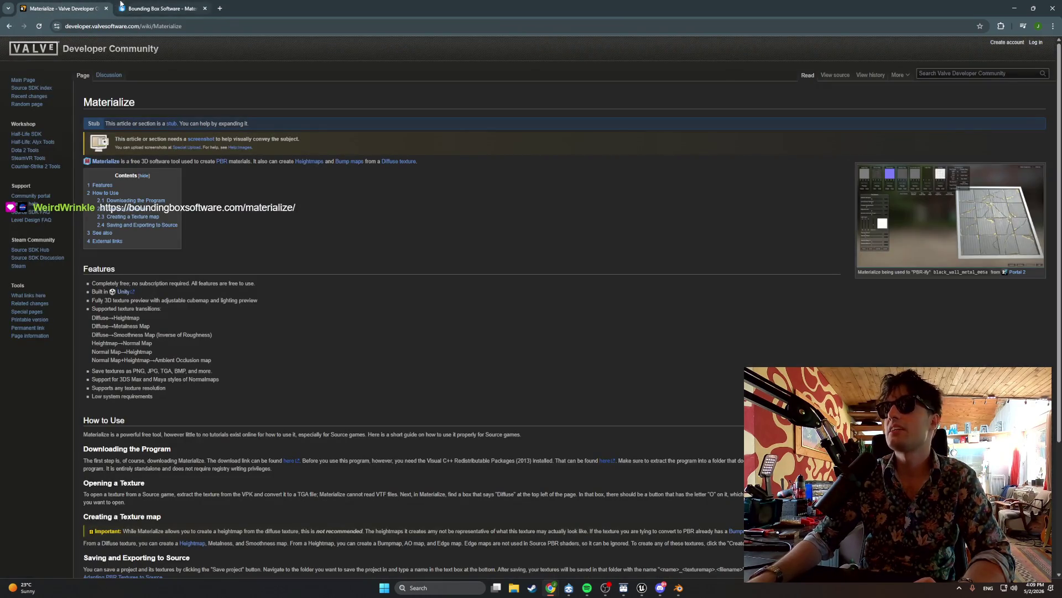
{"action": "left_click", "coordinate": [150, 5]}
{"action": "left_click", "coordinate": [88, 5]}
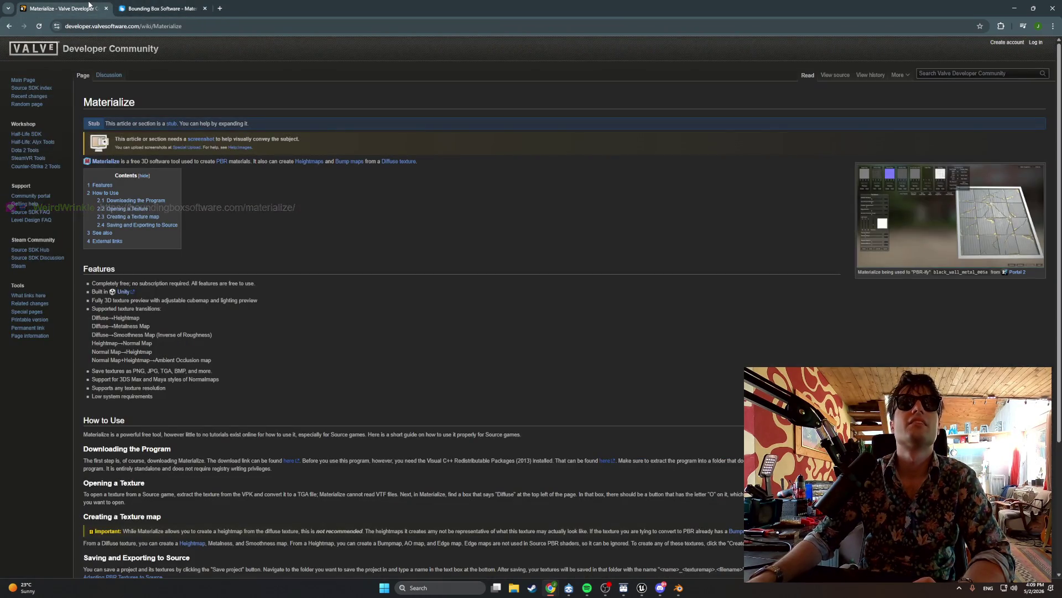
{"action": "left_click", "coordinate": [130, 5]}
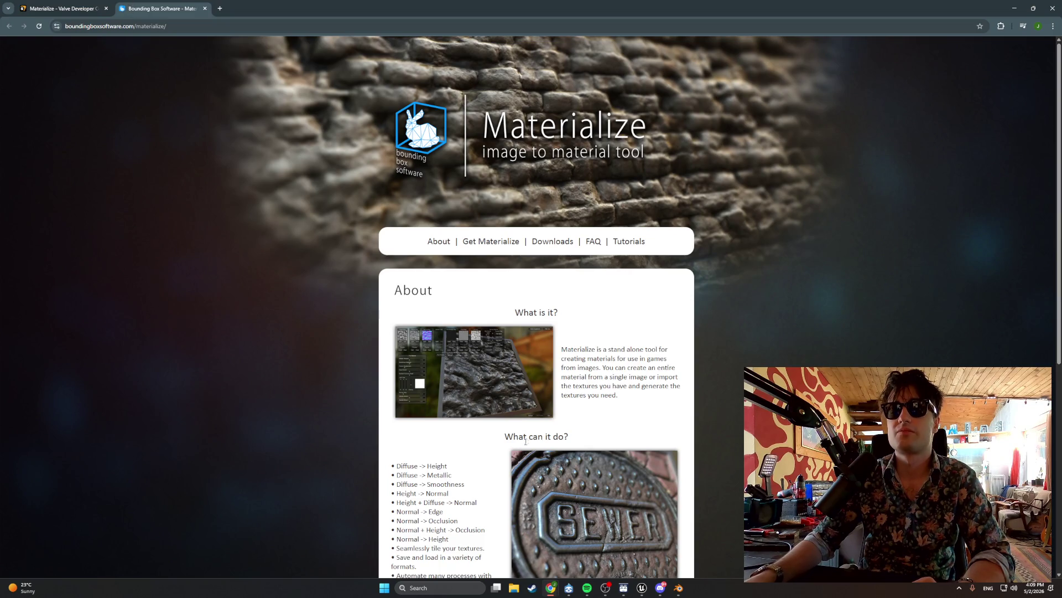
Read the Materialize About page down to the Open Source section, then open the Downloads page.
{"action": "scroll", "coordinate": [537, 454], "scroll_direction": "down", "scroll_amount": 3}
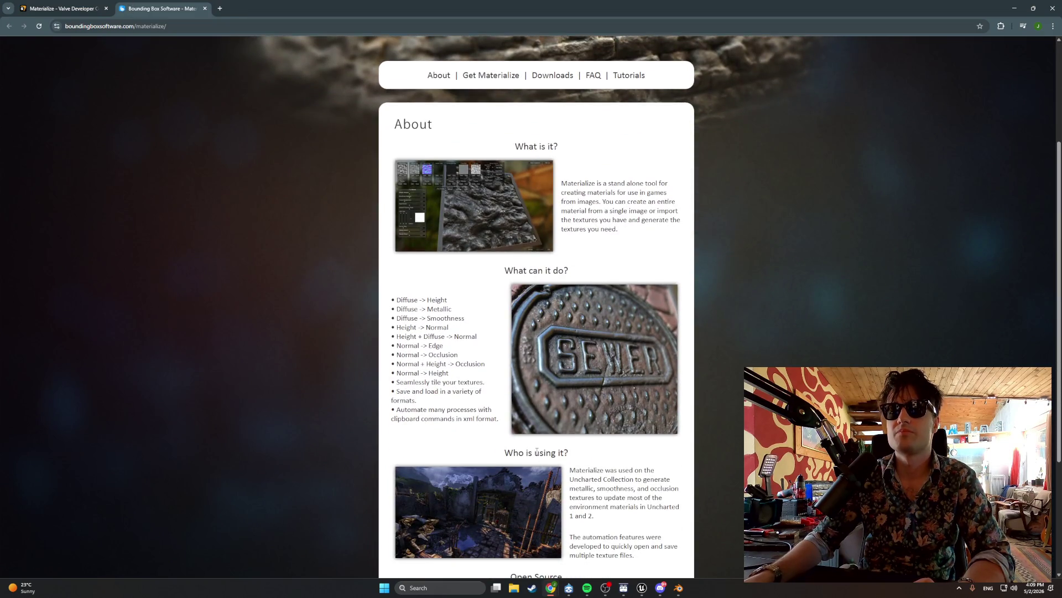
{"action": "scroll", "coordinate": [537, 454], "scroll_direction": "down", "scroll_amount": 2}
{"action": "scroll", "coordinate": [536, 451], "scroll_direction": "up", "scroll_amount": 5}
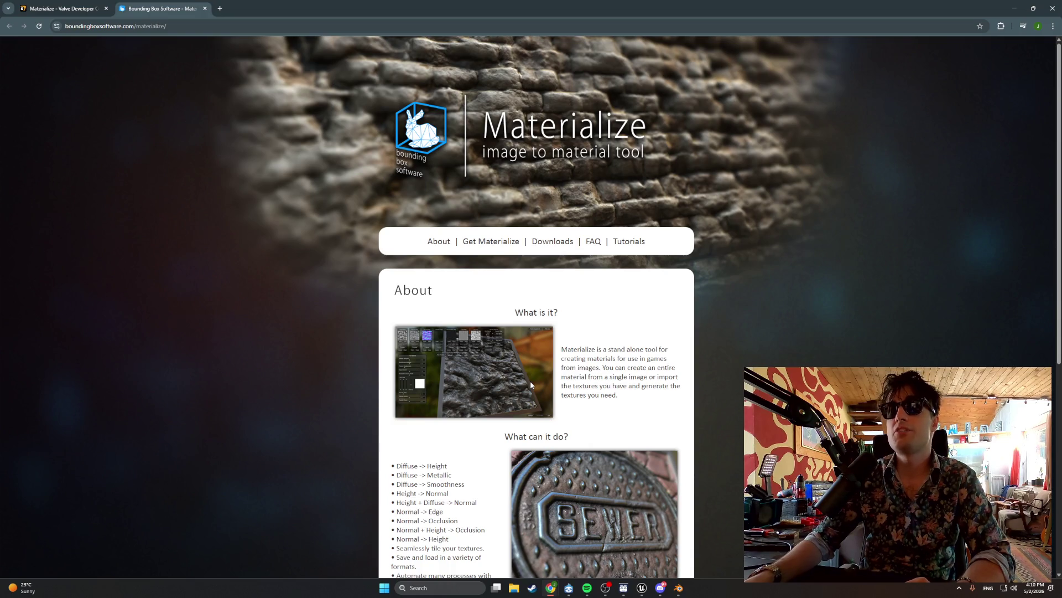
{"action": "scroll", "coordinate": [530, 384], "scroll_direction": "down", "scroll_amount": 6}
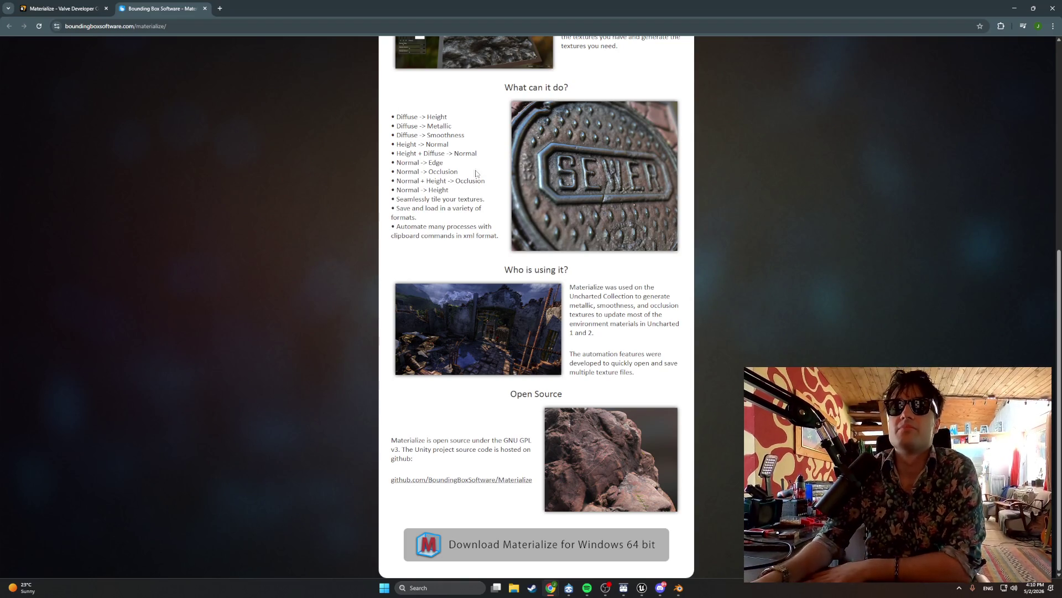
{"action": "scroll", "coordinate": [495, 192], "scroll_direction": "up", "scroll_amount": 4}
{"action": "scroll", "coordinate": [495, 191], "scroll_direction": "up", "scroll_amount": 2}
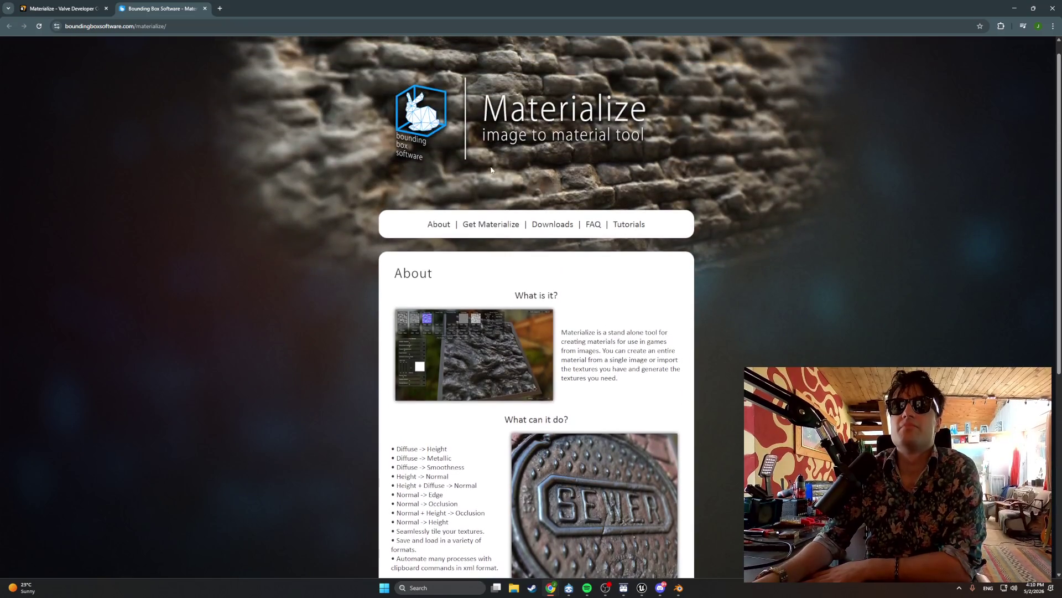
{"action": "left_click", "coordinate": [545, 225]}
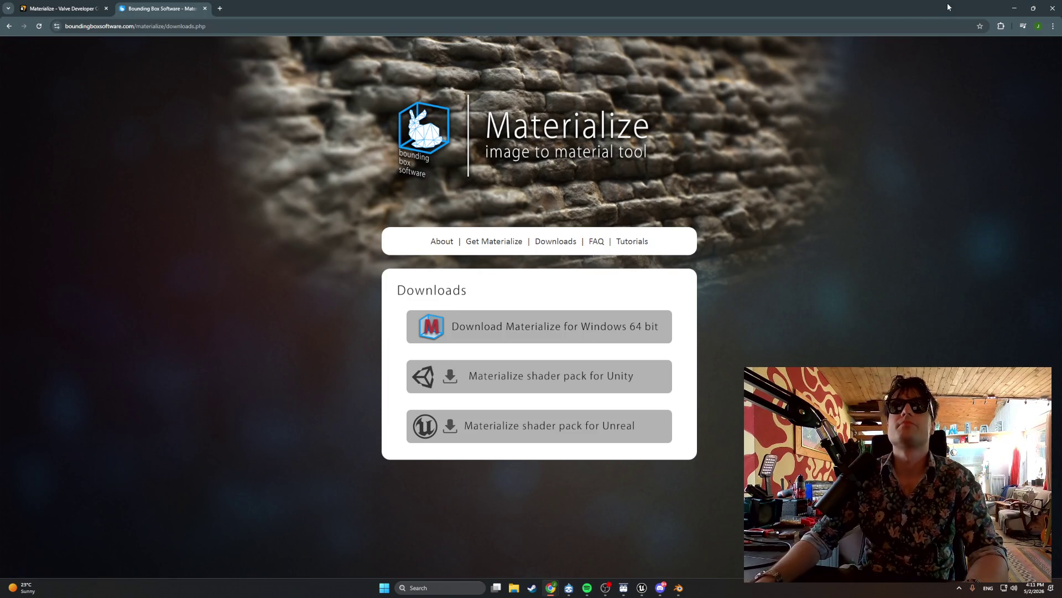
Minimize Chrome to bring the LvlTEst_0 Unreal level back into view.
{"action": "left_click", "coordinate": [1015, 8]}
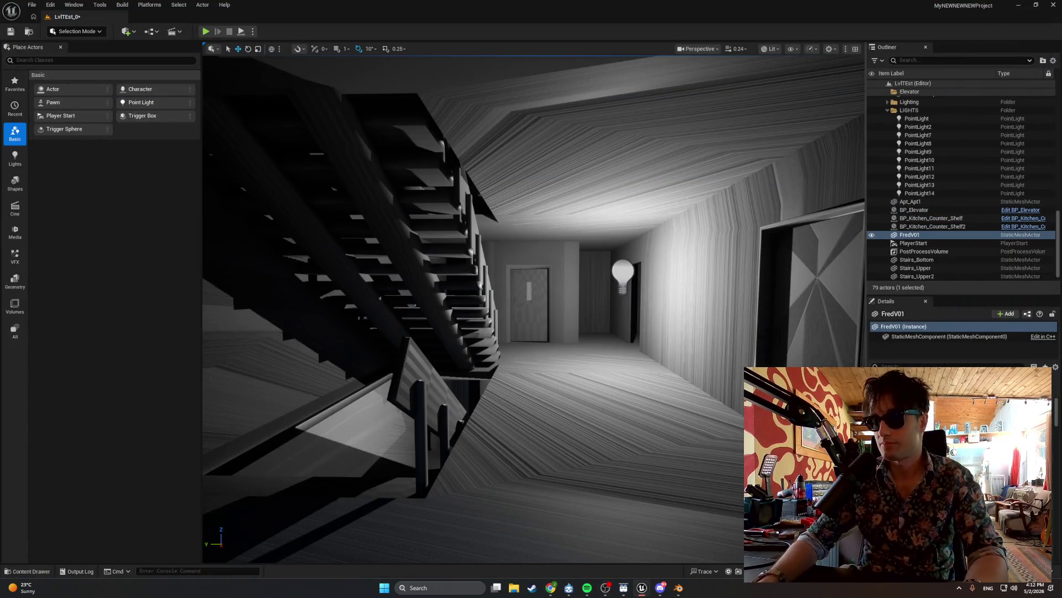
Fly the viewport out to see the whole apartment building, then toward the red-sketch window.
{"action": "key", "text": "s"}
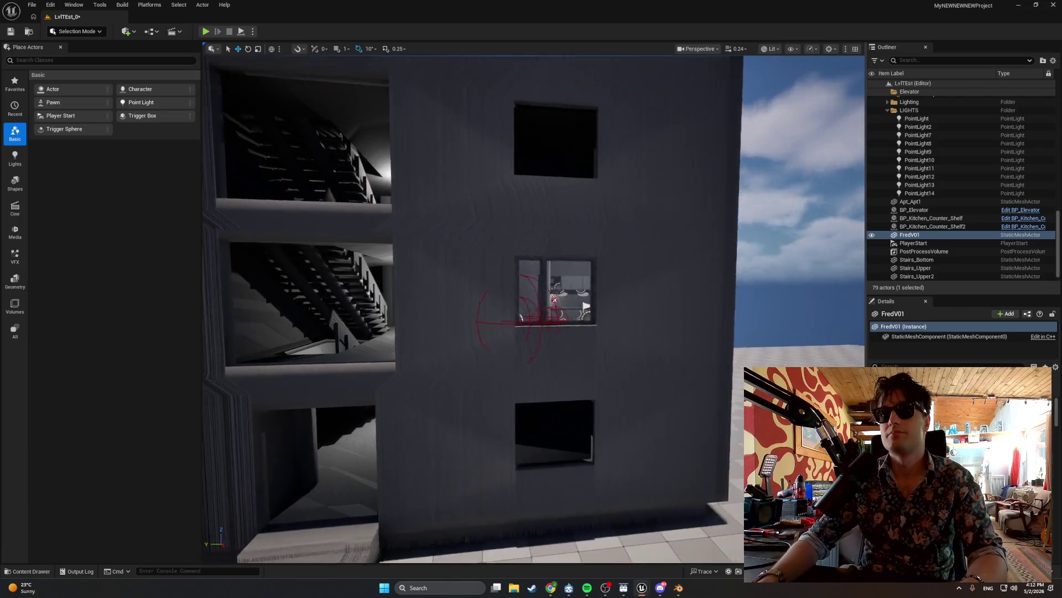
{"action": "key", "text": "s"}
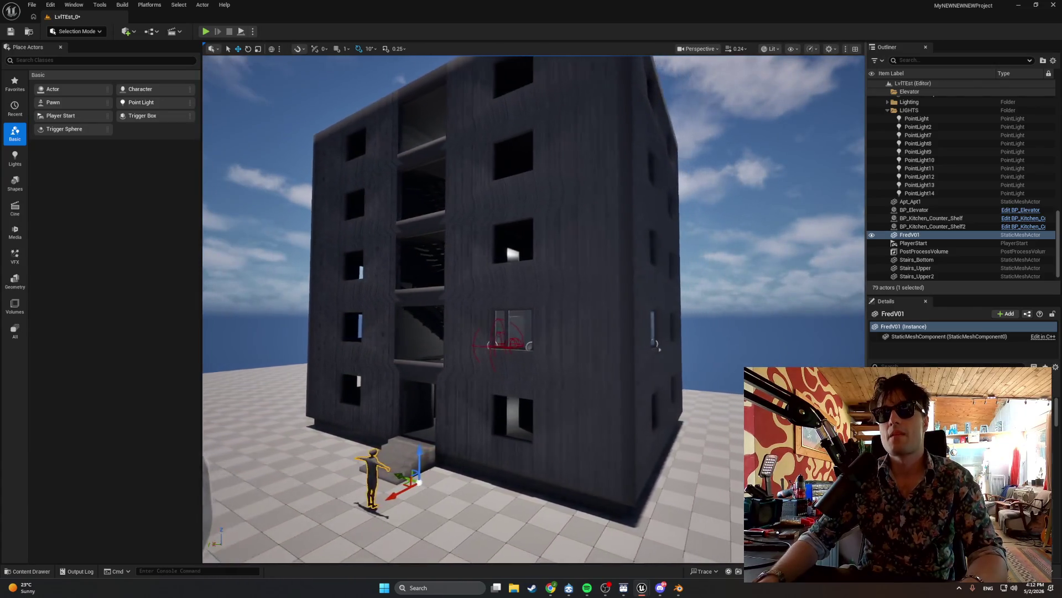
{"action": "key", "text": "w"}
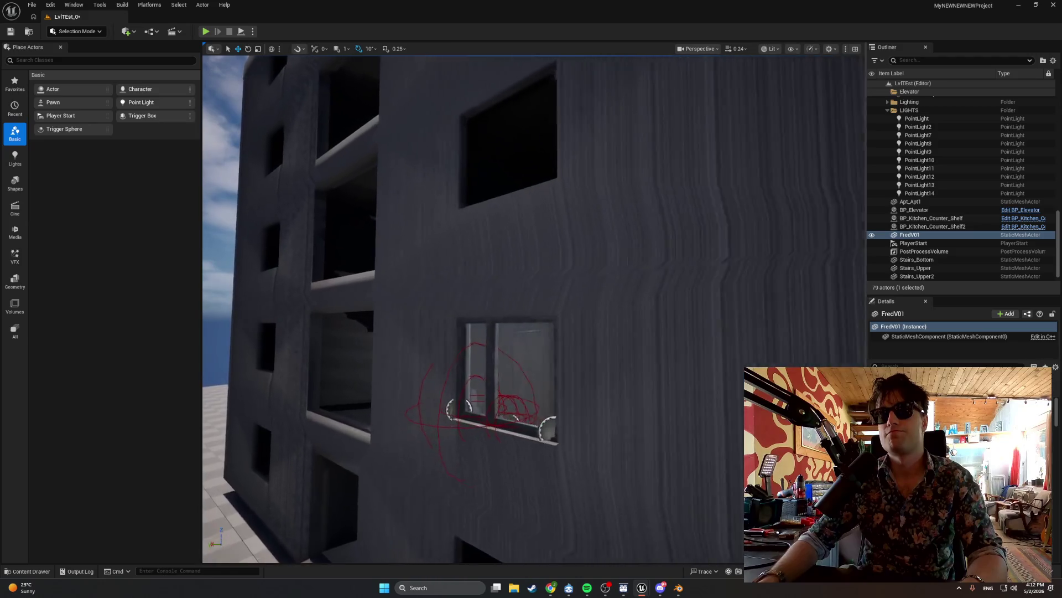
Tour the stairwell corridor and kitchen, then switch to Chrome's Materialize tutorial video.
{"action": "key", "text": "w"}
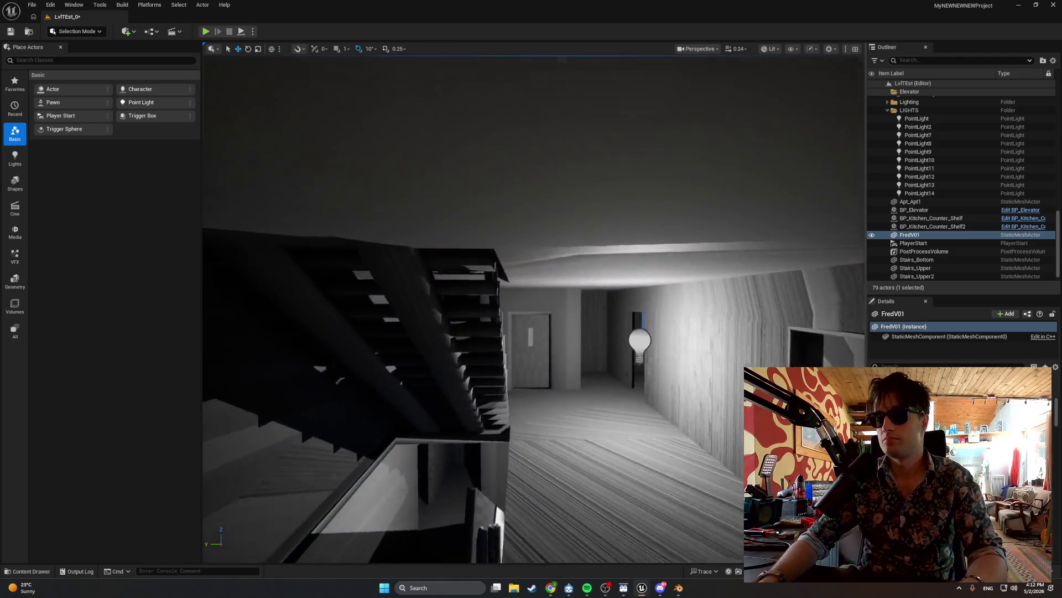
{"action": "key", "text": "w"}
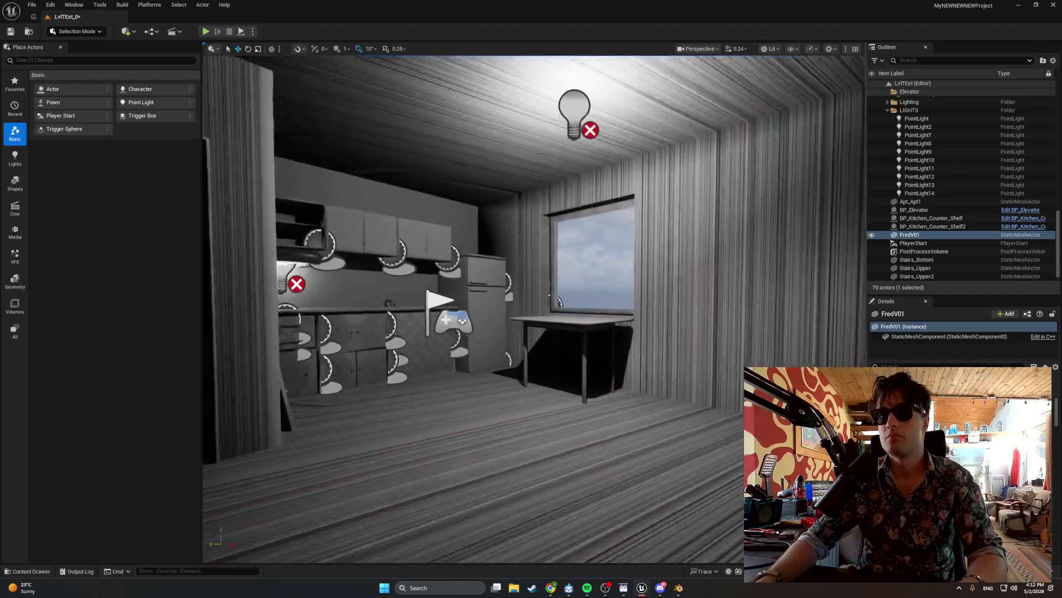
{"action": "key", "text": "w"}
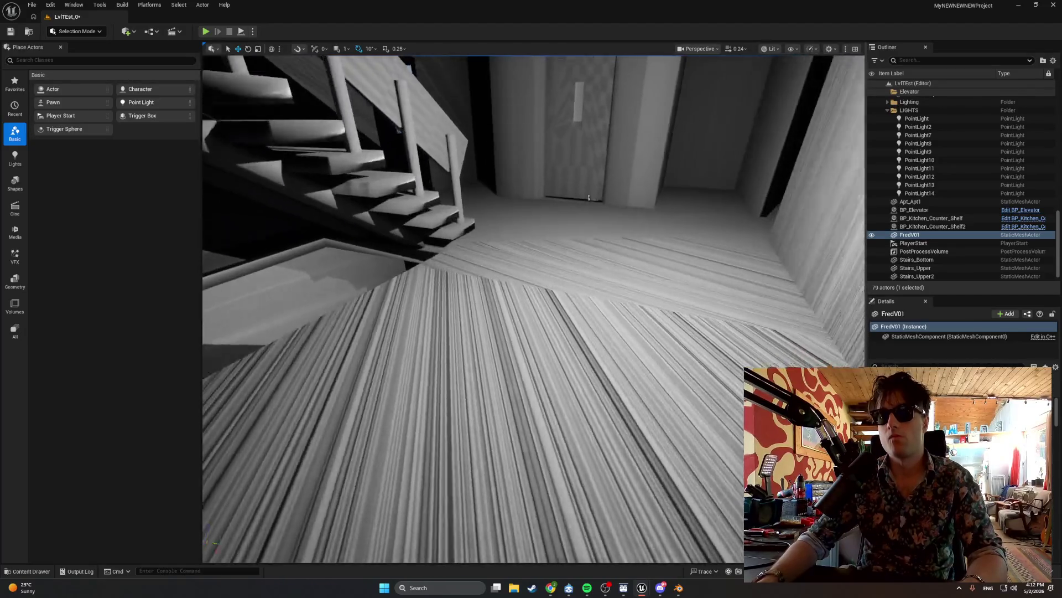
{"action": "key", "text": "w"}
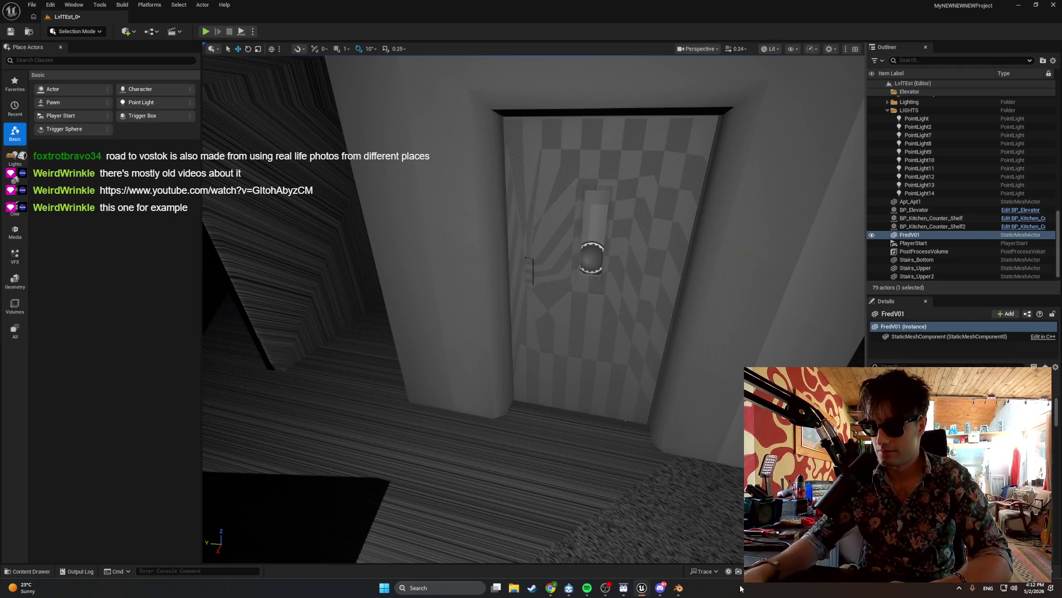
{"action": "key", "text": "alt+Tab"}
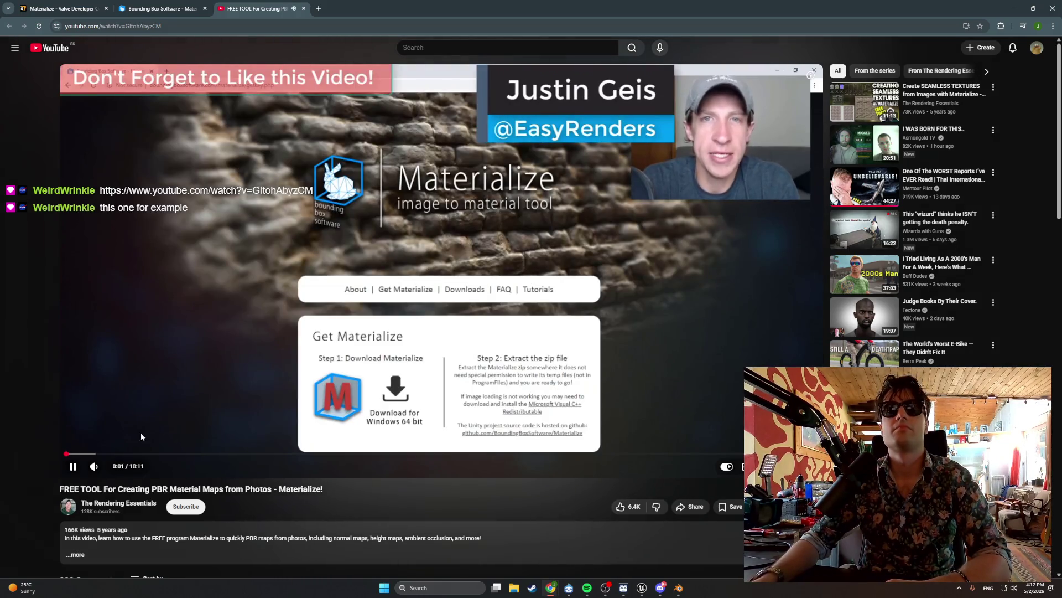
Scrub the Materialize tutorial back to 1:28, then seek forward to 1:53 showing Open Diffuse Map.
{"action": "left_click_drag", "start_coordinate": [97, 454], "coordinate": [145, 453]}
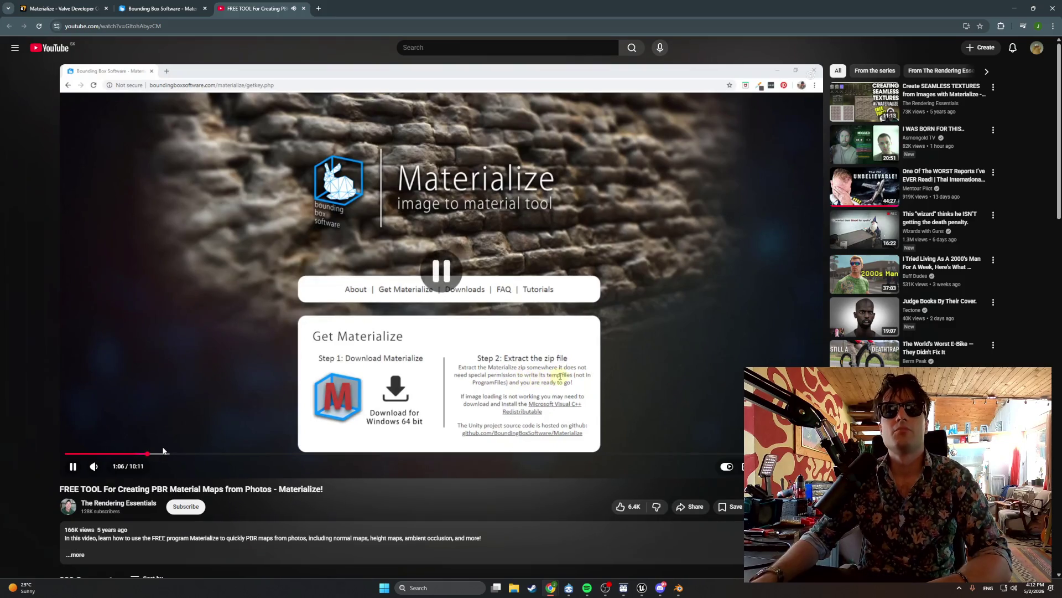
{"action": "left_click_drag", "start_coordinate": [166, 454], "coordinate": [216, 453]}
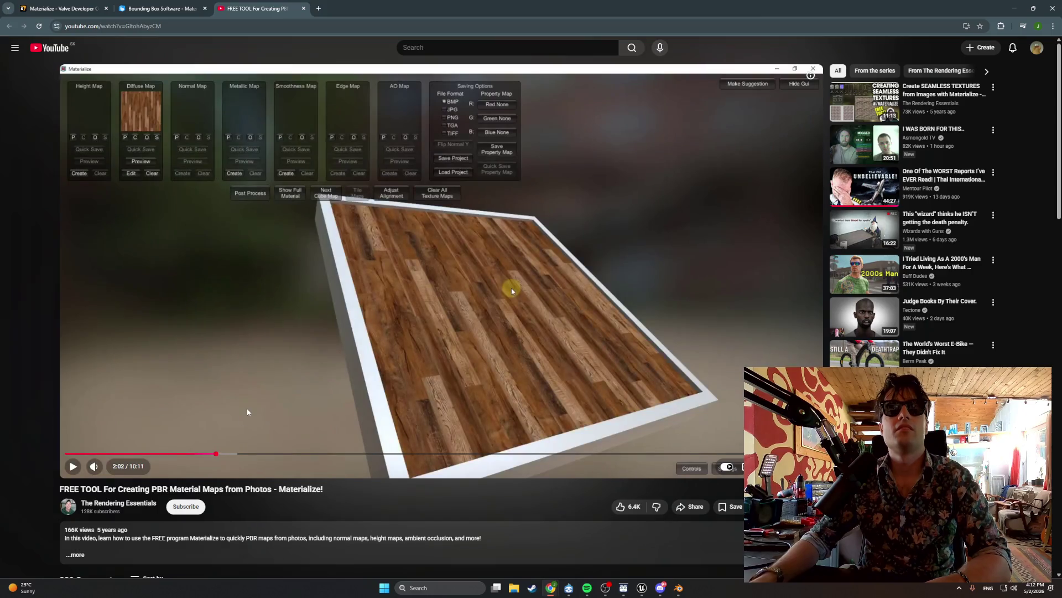
{"action": "left_click", "coordinate": [174, 454]}
{"action": "left_click", "coordinate": [207, 423]}
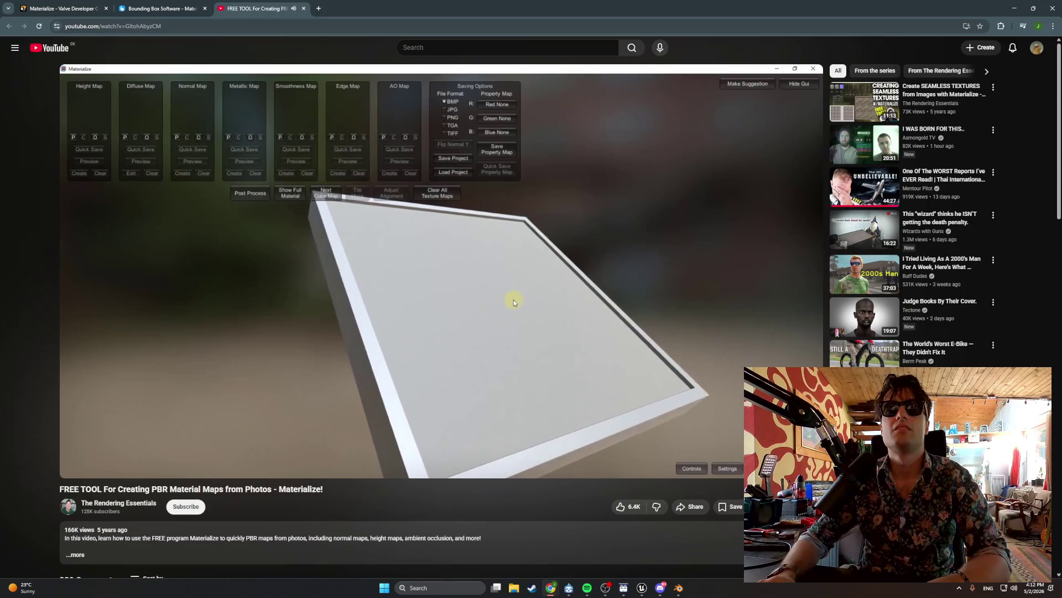
{"action": "key", "text": "Right"}
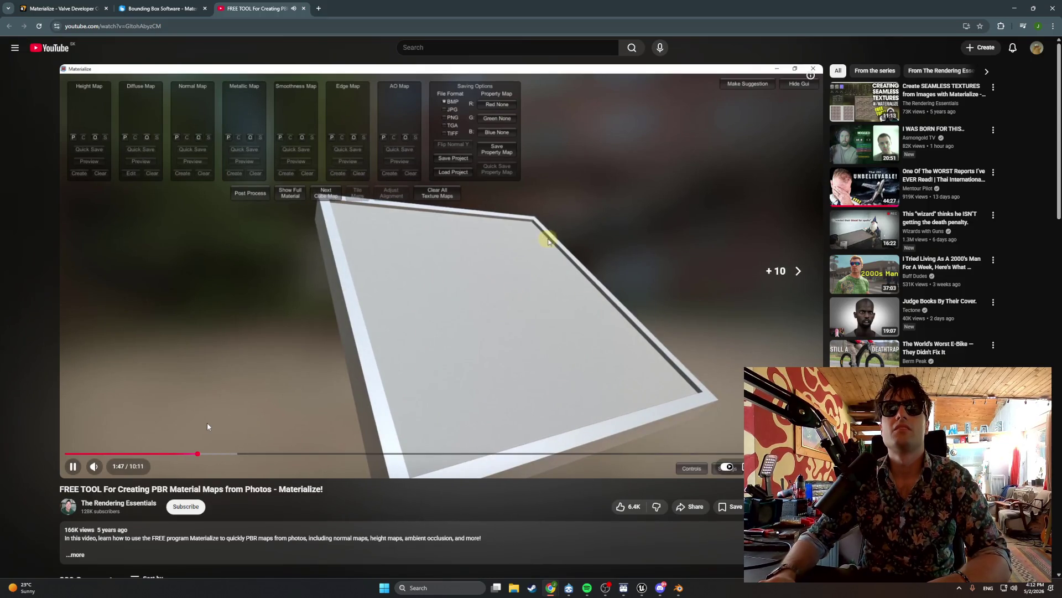
{"action": "key", "text": "Right"}
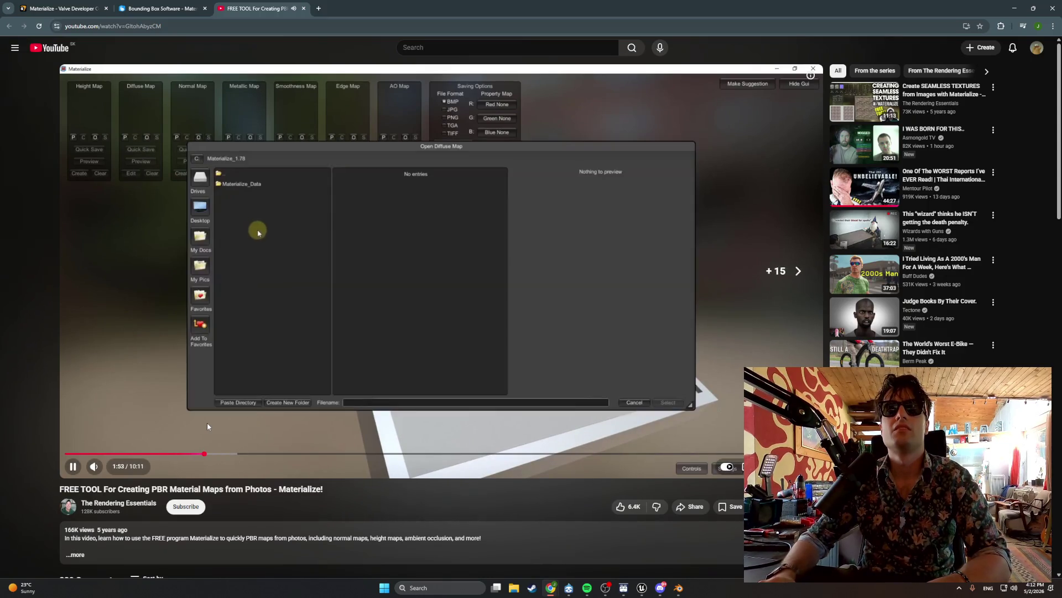
{"action": "key", "text": "Right"}
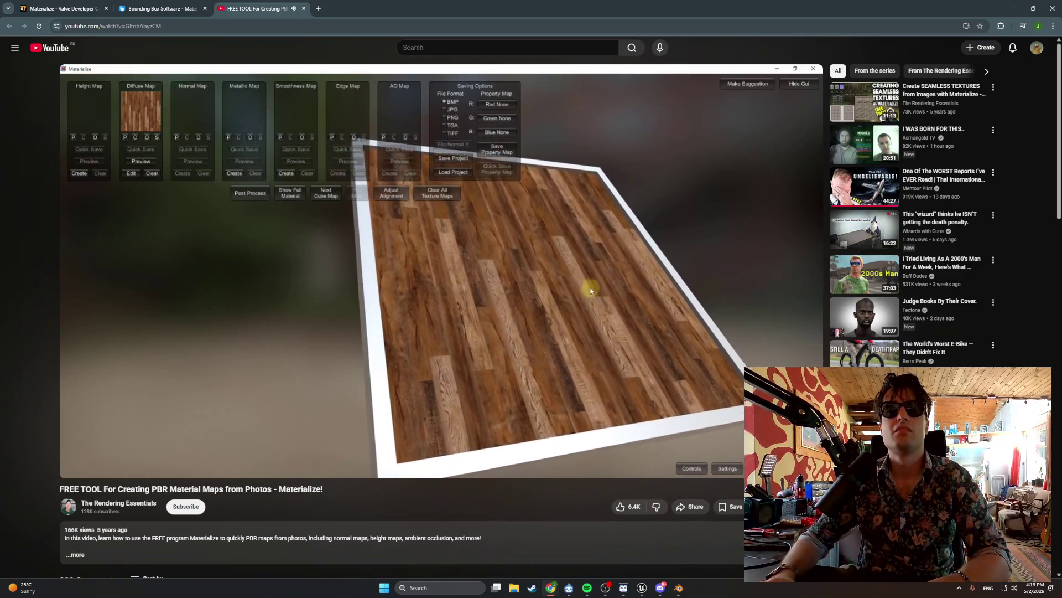
Pause on the wood-floor preview, then open the related 'Create SEAMLESS TEXTURES' Materialize video.
{"action": "left_click", "coordinate": [308, 380]}
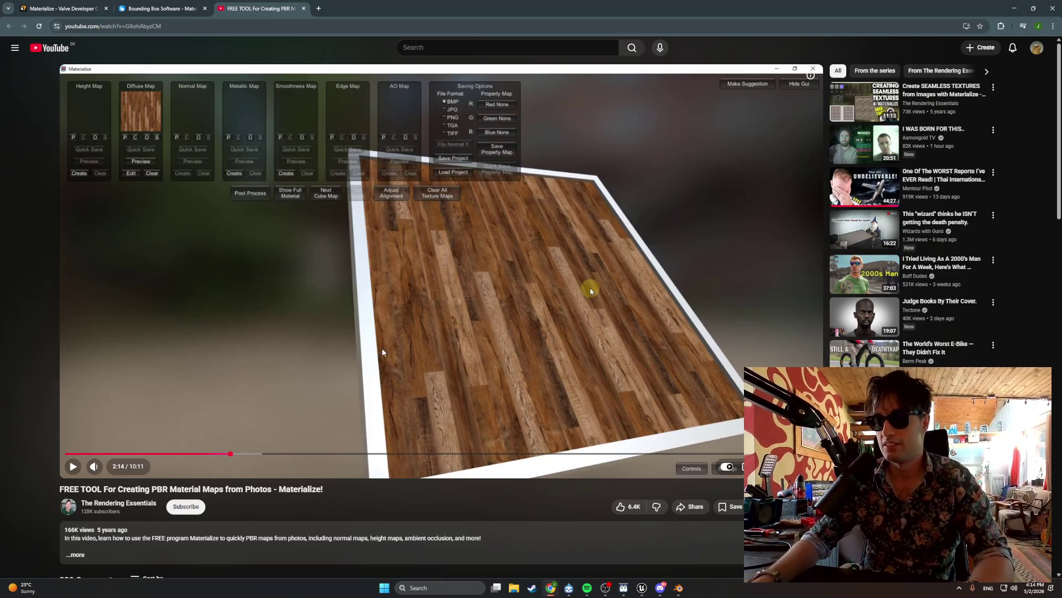
{"action": "mouse_move", "coordinate": [856, 109]}
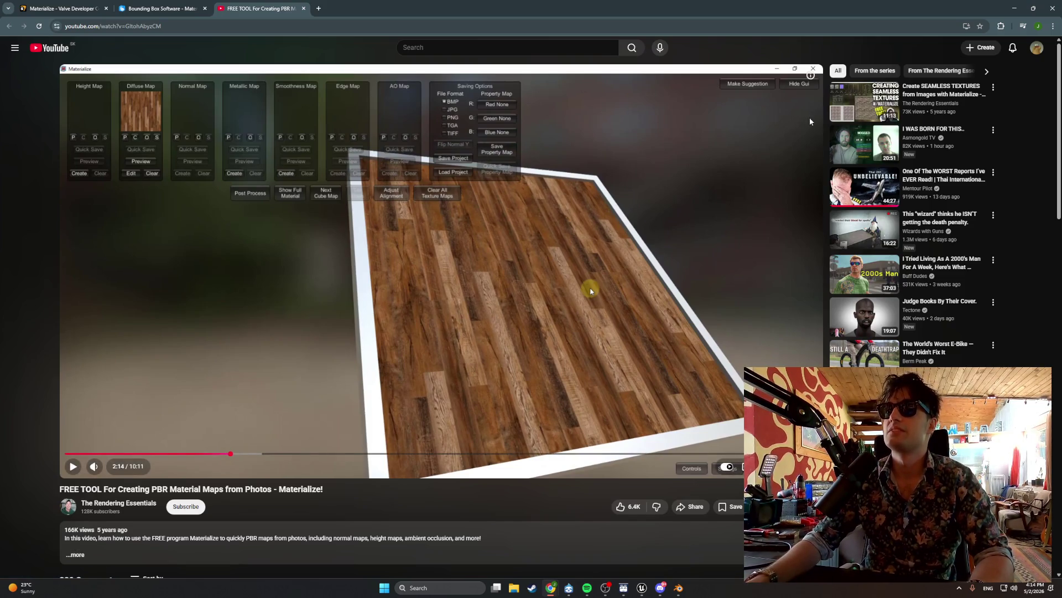
{"action": "mouse_move", "coordinate": [918, 99]}
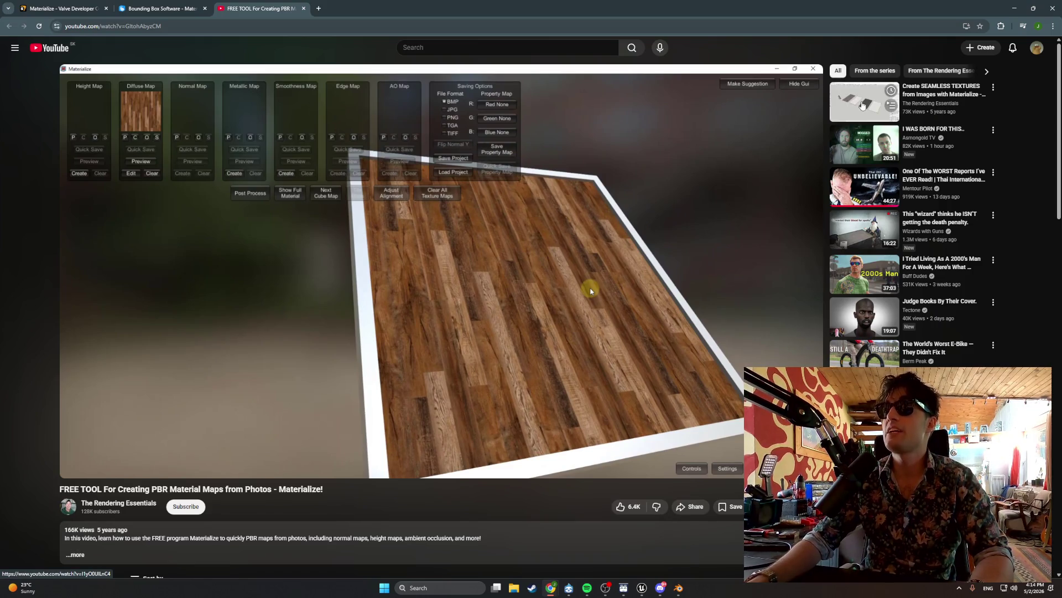
{"action": "left_click", "coordinate": [862, 105]}
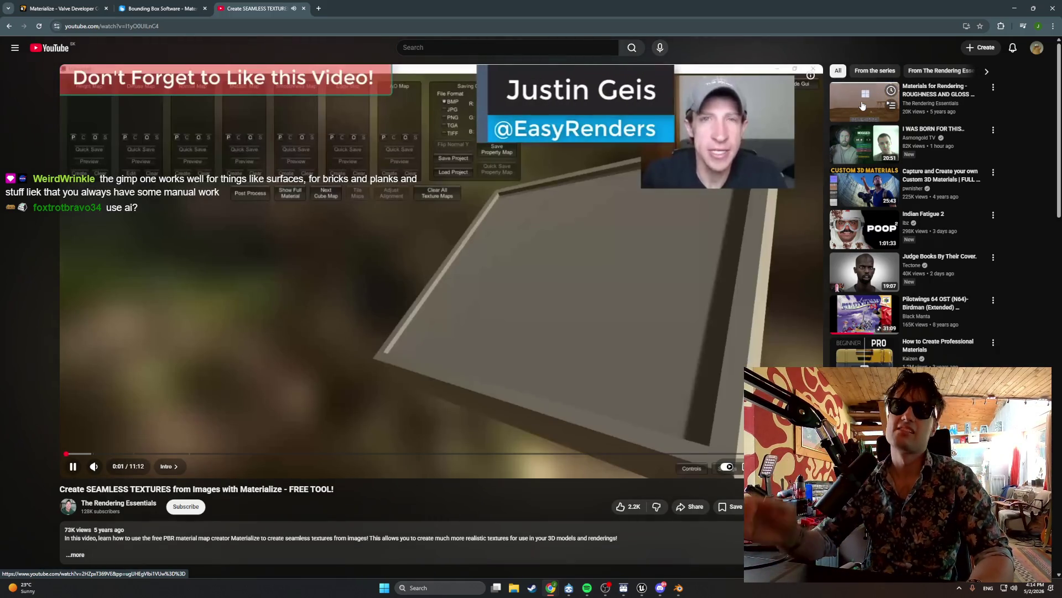
Skip the seamless-textures video to about 1:26 and briefly pause on the SketchUp brick-wall texture.
{"action": "left_click_drag", "start_coordinate": [86, 456], "coordinate": [171, 454]}
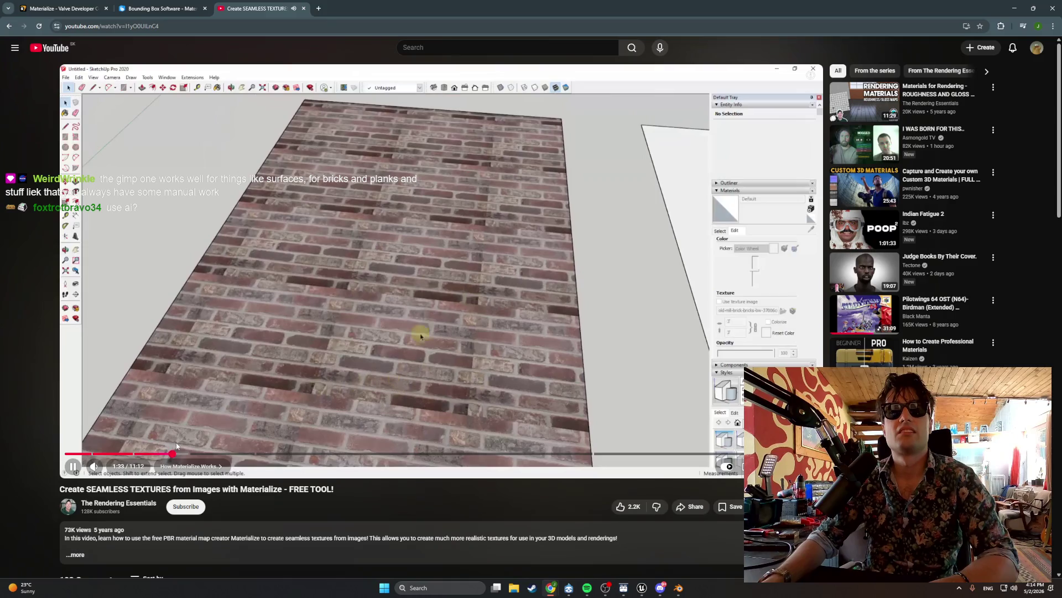
{"action": "left_click", "coordinate": [333, 347]}
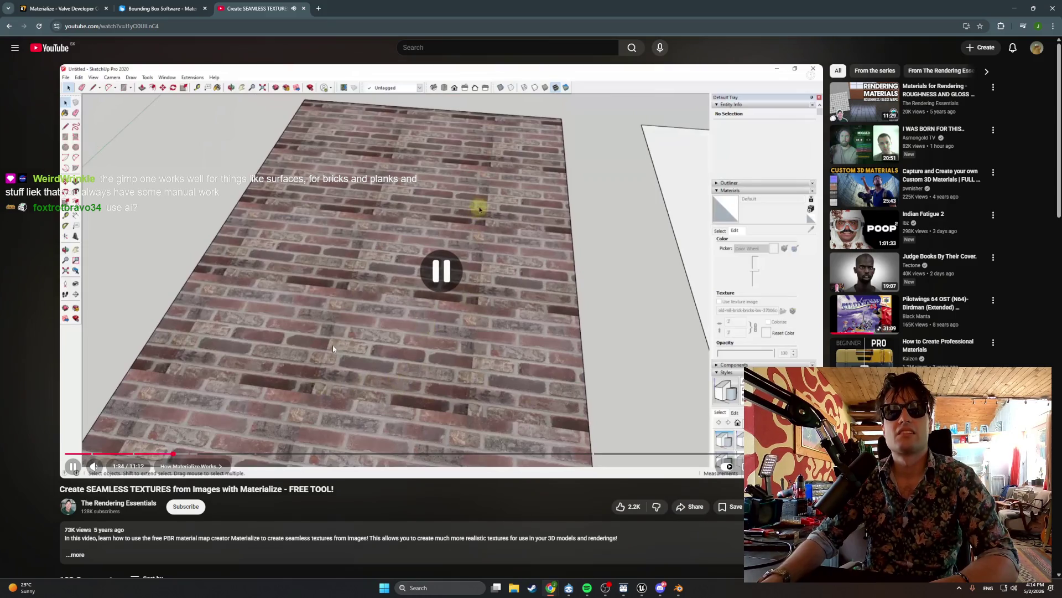
{"action": "left_click", "coordinate": [368, 330]}
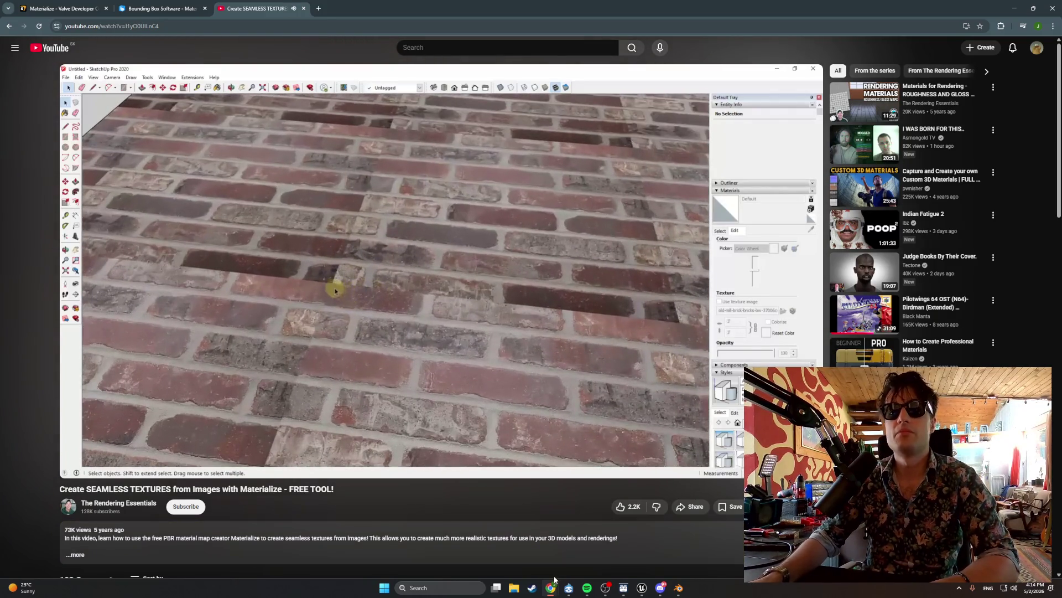
{"action": "mouse_move", "coordinate": [552, 590]}
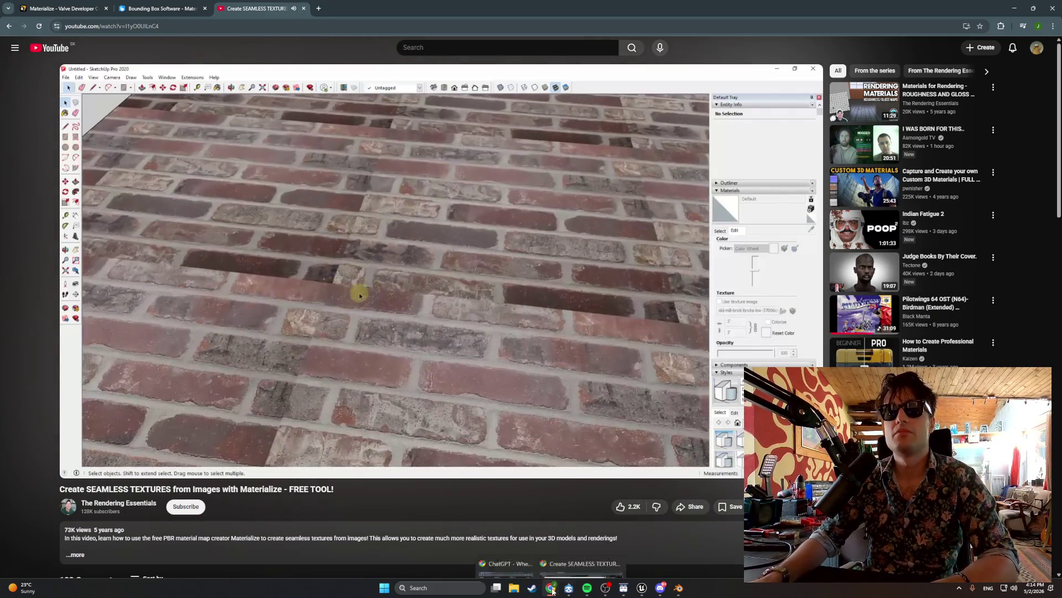
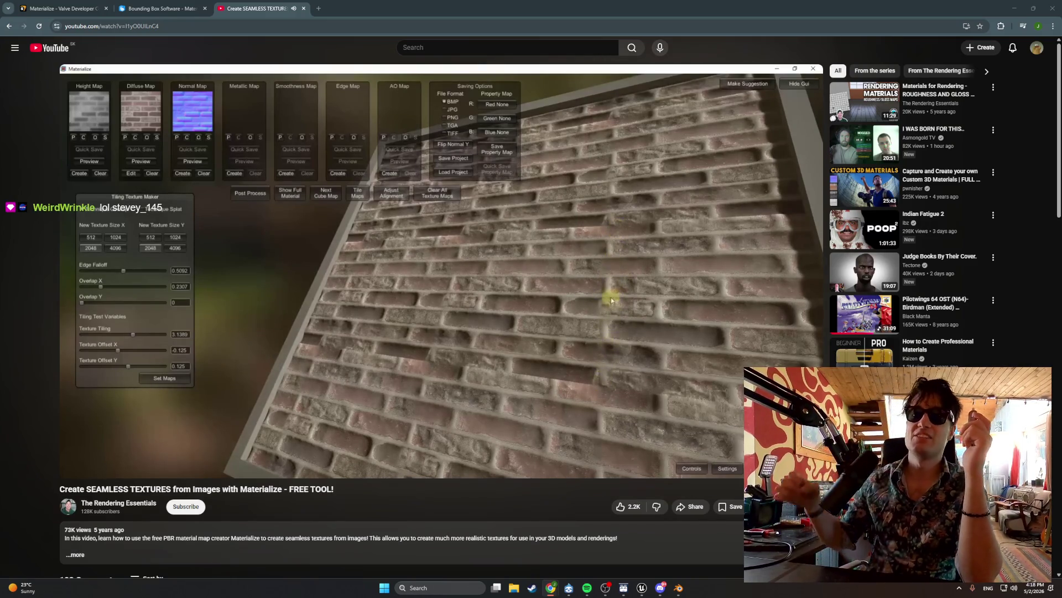
Pause the Materialize tutorial at 7:04, in its 'Adjusting Tile Overlap' chapter.
{"action": "mouse_move", "coordinate": [494, 69]}
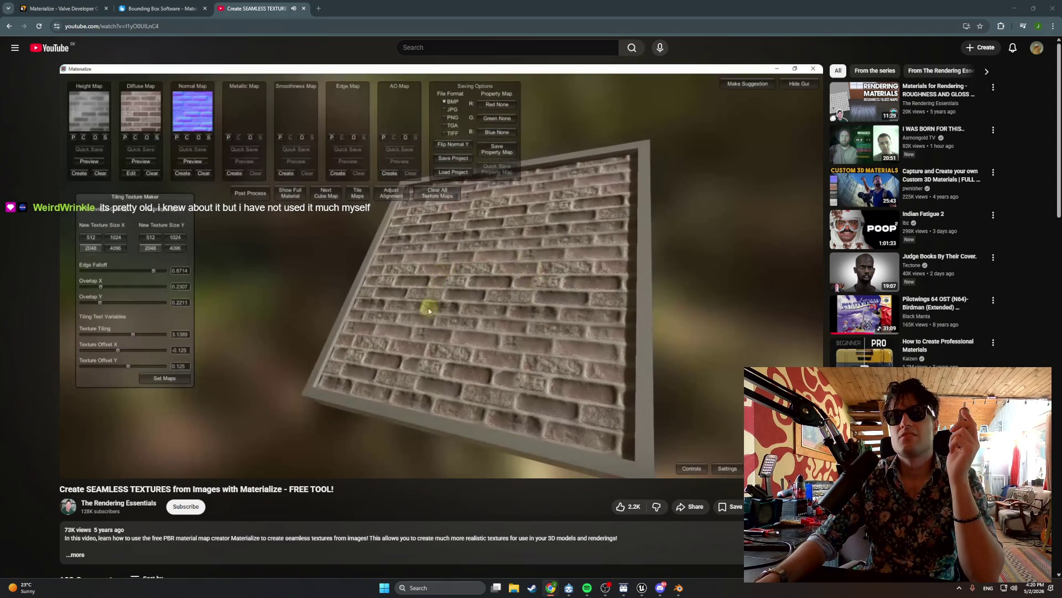
{"action": "mouse_move", "coordinate": [394, 324]}
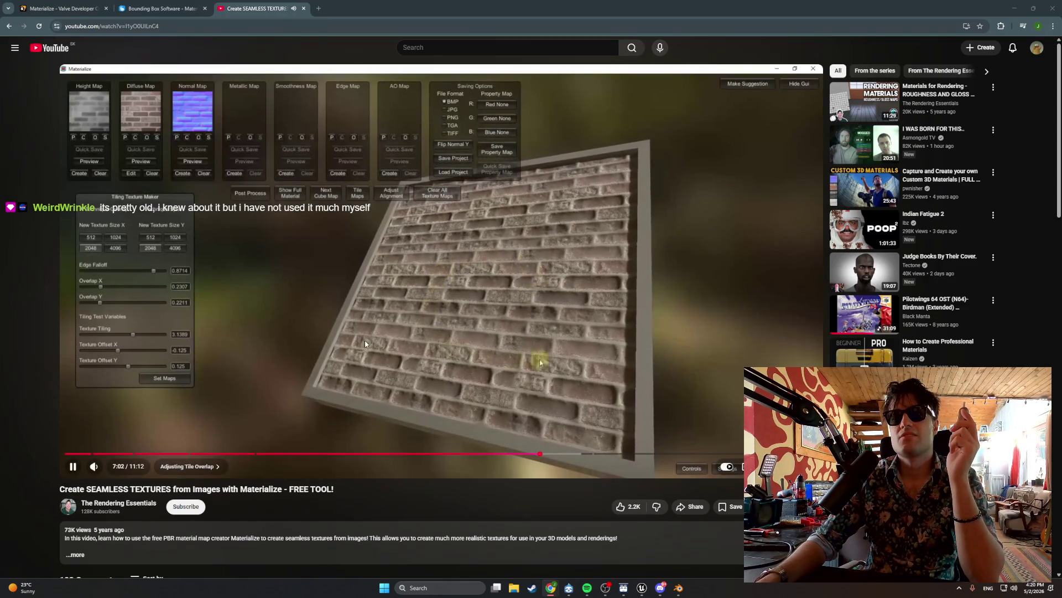
{"action": "left_click", "coordinate": [394, 324]}
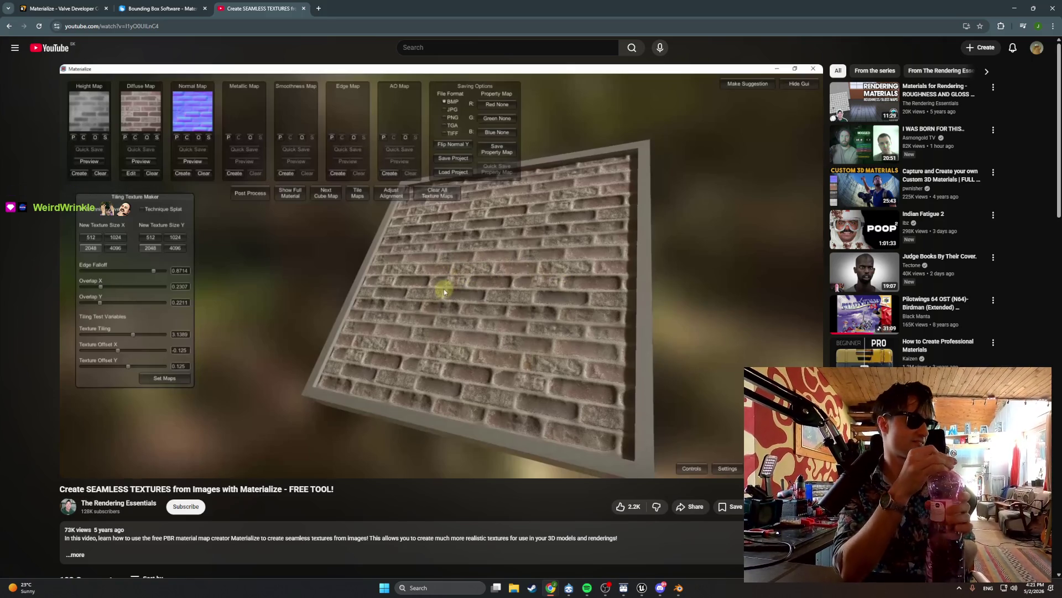
{"action": "mouse_move", "coordinate": [567, 239]}
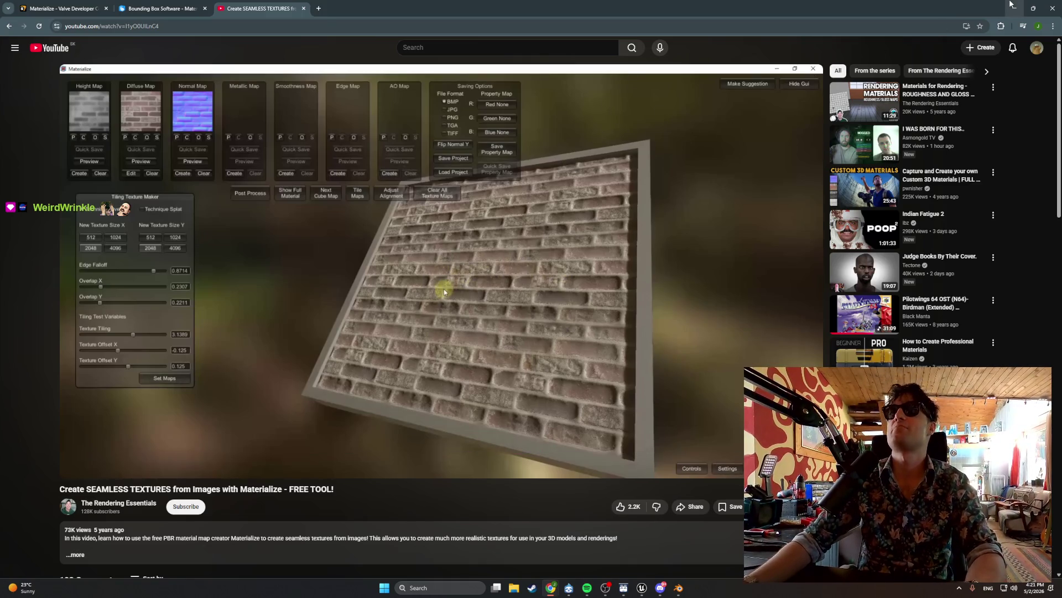
Fly the Unreal viewport down the hallway and focus on the FredV01 figure.
{"action": "key", "text": "alt+Tab"}
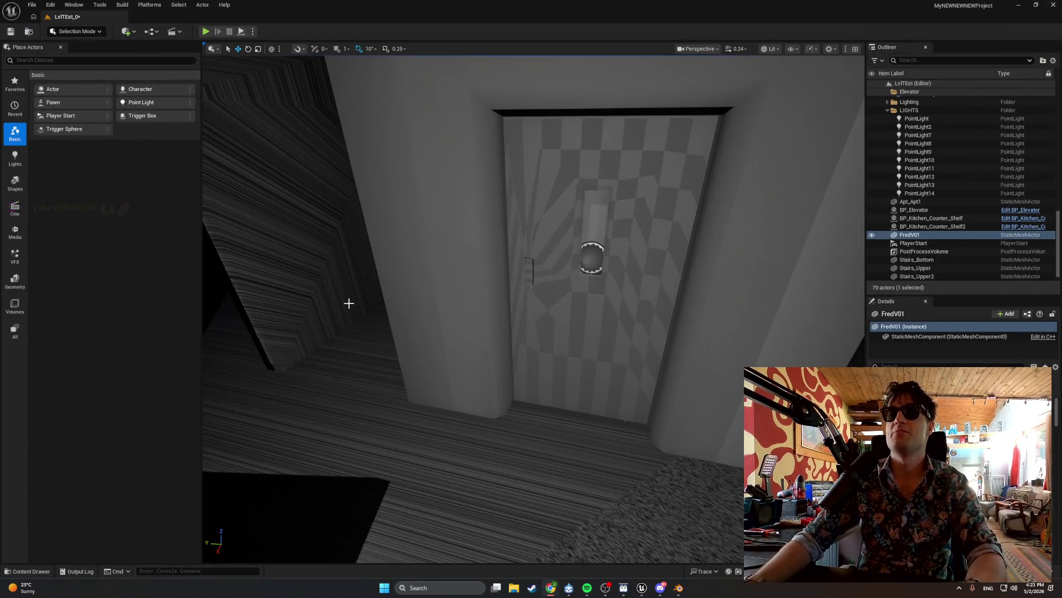
{"action": "scroll", "coordinate": [349, 303], "scroll_direction": "up", "scroll_amount": 8}
{"action": "scroll", "coordinate": [348, 303], "scroll_direction": "down", "scroll_amount": 5}
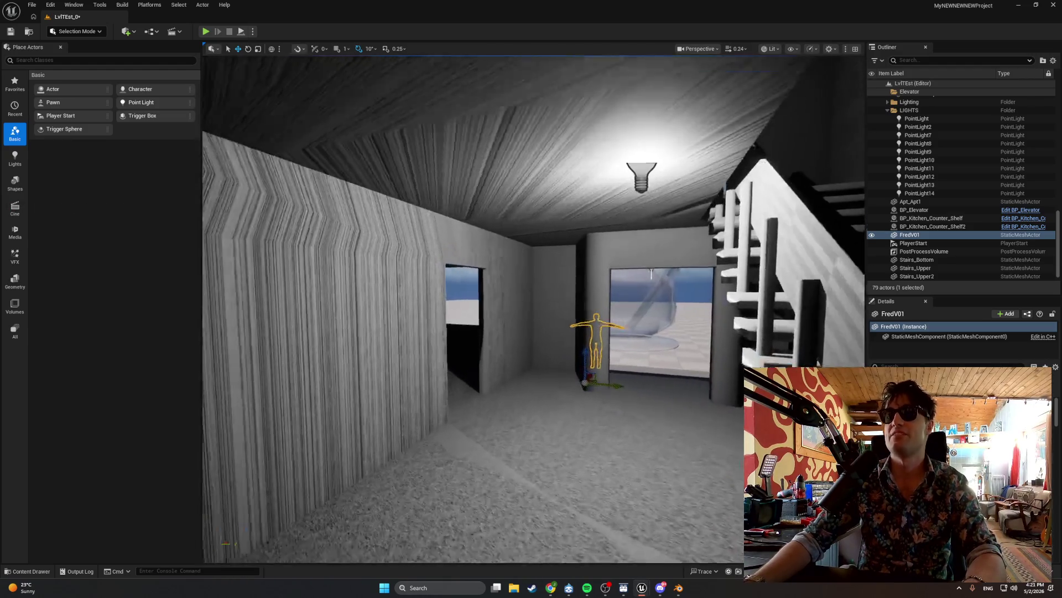
{"action": "scroll", "coordinate": [349, 303], "scroll_direction": "up", "scroll_amount": 10}
{"action": "scroll", "coordinate": [349, 303], "scroll_direction": "up", "scroll_amount": 3}
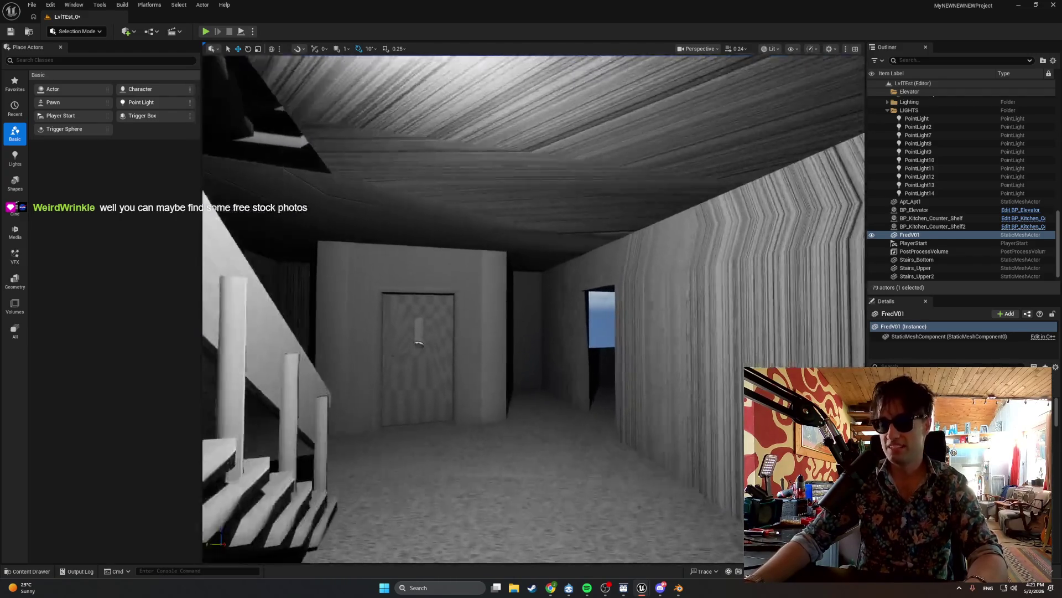
{"action": "scroll", "coordinate": [531, 309], "scroll_direction": "up", "scroll_amount": 3}
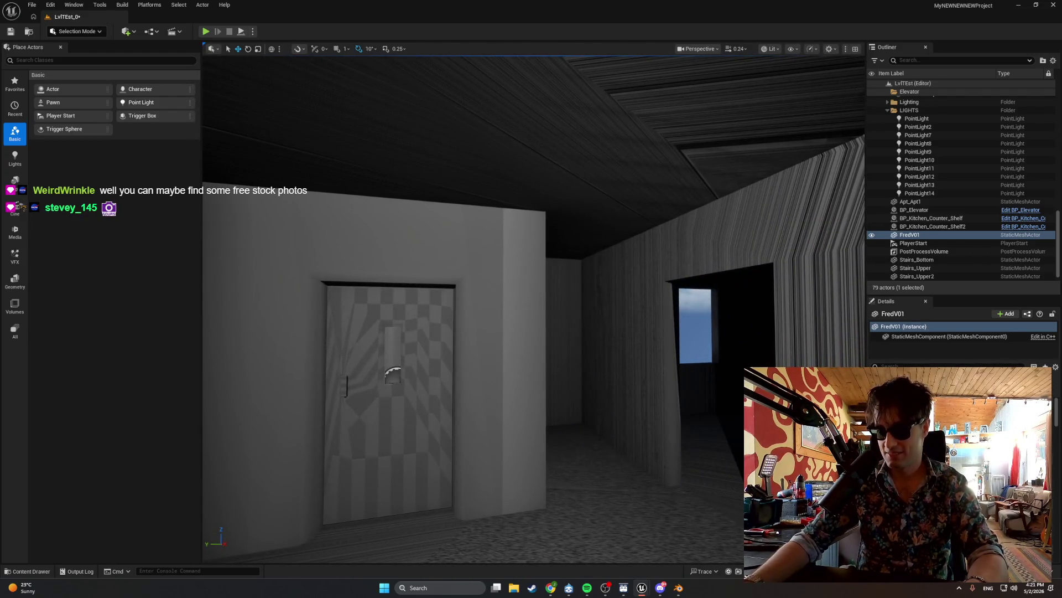
{"action": "key", "text": "f"}
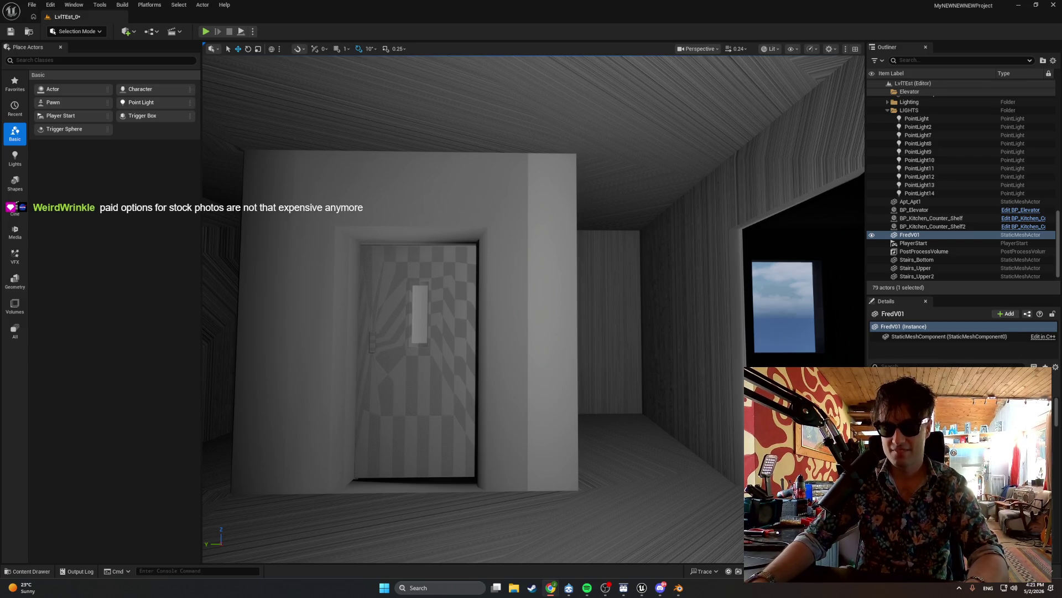
{"action": "key", "text": "alt+Tab"}
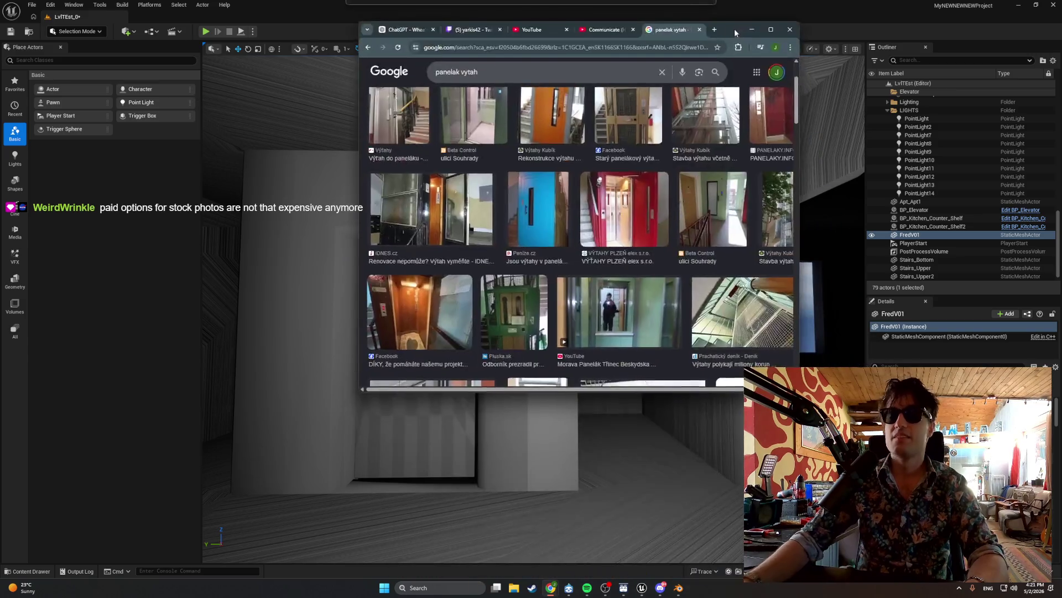
Preview the iDNES.cz elevator photo and snip it as a screen clip.
{"action": "key", "text": "super+Up"}
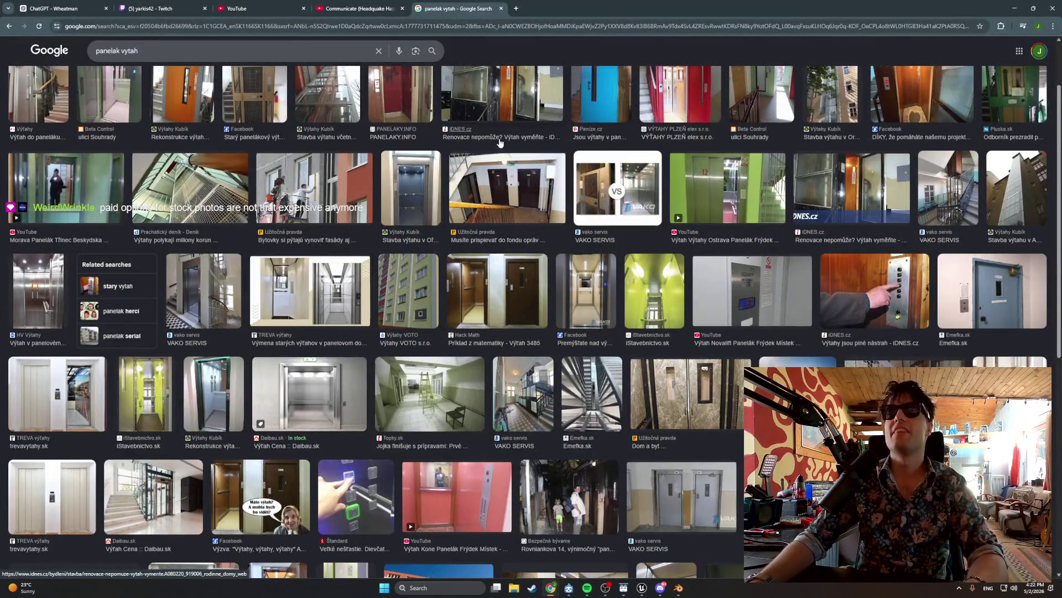
{"action": "scroll", "coordinate": [257, 167], "scroll_direction": "up", "scroll_amount": 2}
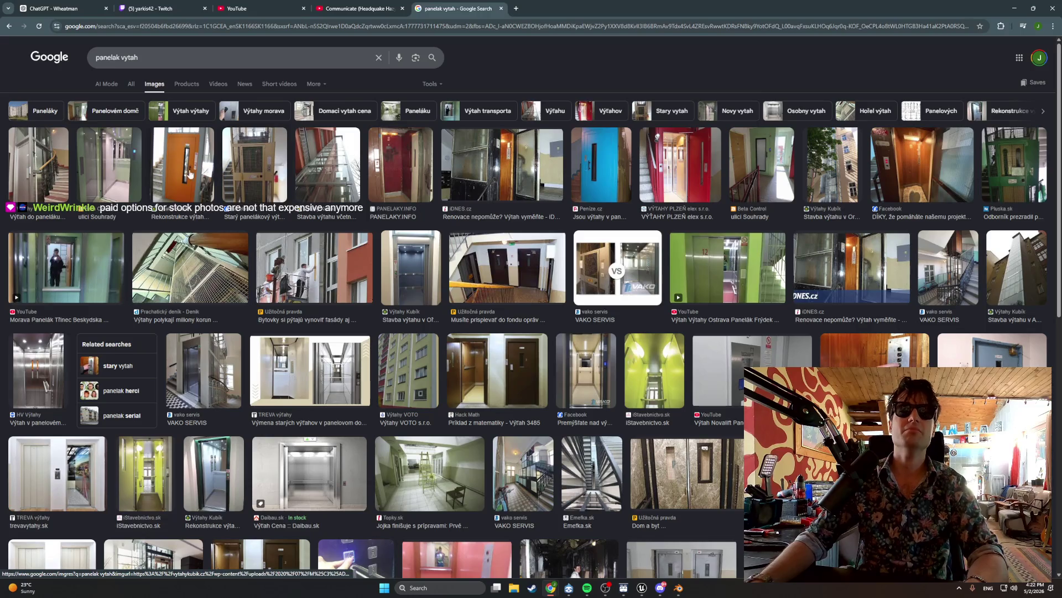
{"action": "left_click", "coordinate": [545, 166]}
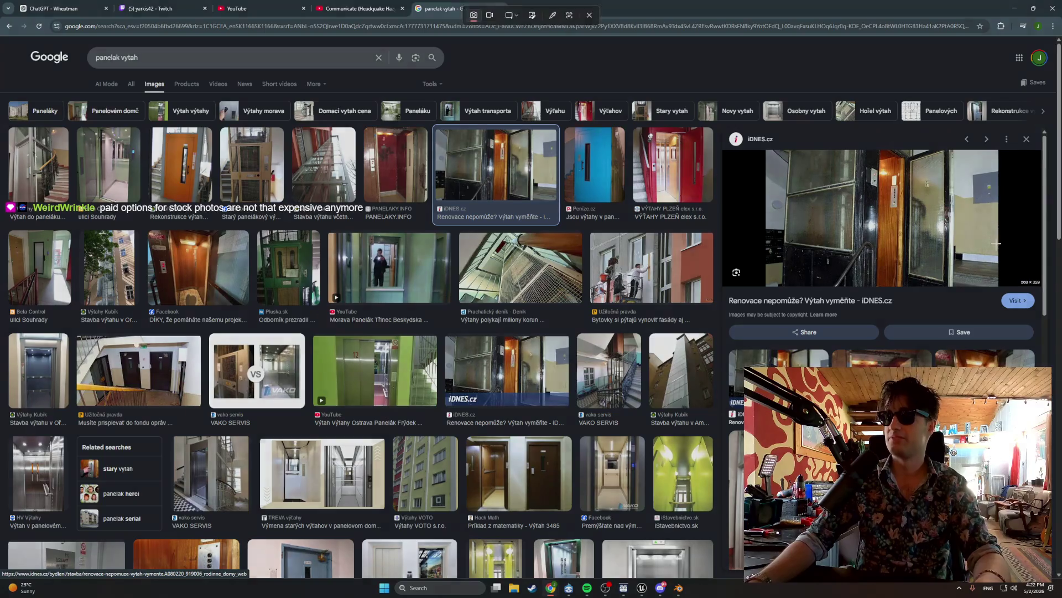
{"action": "key", "text": "super+shift+s"}
{"action": "left_click_drag", "start_coordinate": [1011, 293], "coordinate": [873, 147]}
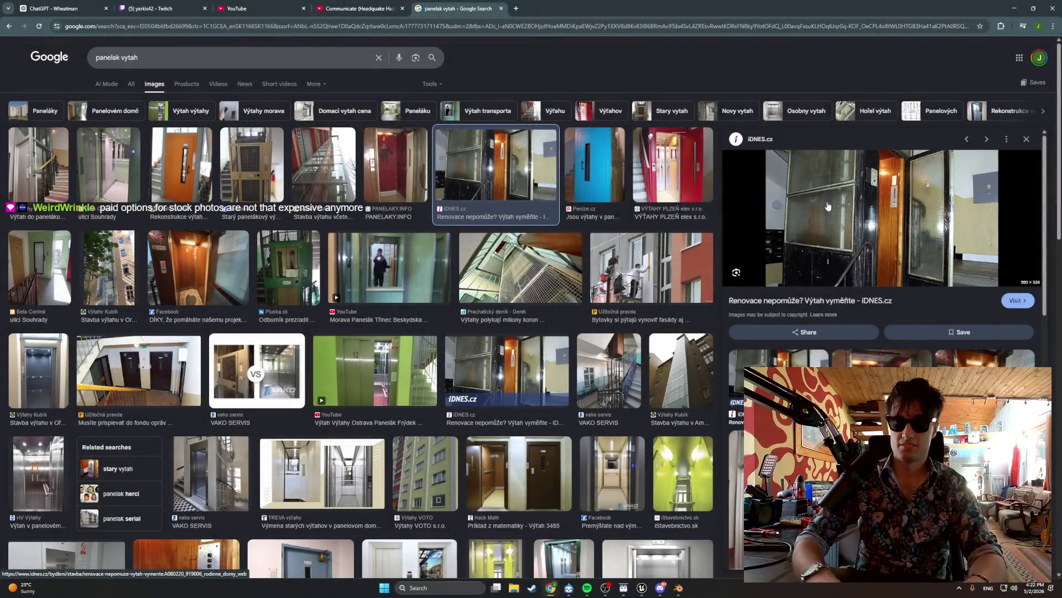
Launch PureRef and paste the snipped elevator photo into it.
{"action": "key", "text": "super"}
{"action": "type", "text": "pure"}
{"action": "key", "text": "Return"}
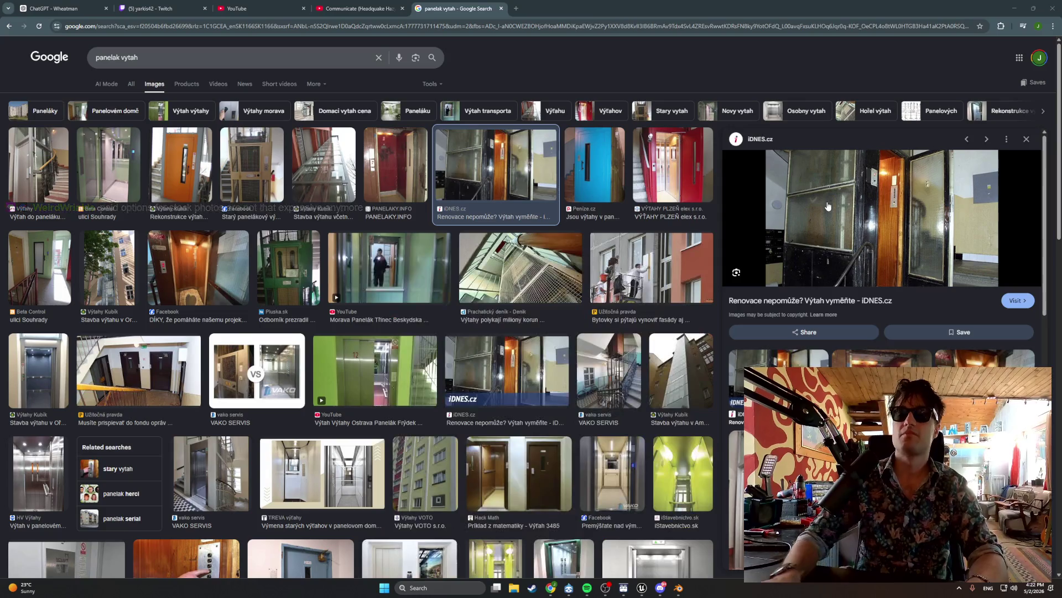
{"action": "key", "text": "ctrl+v"}
{"action": "scroll", "coordinate": [263, 244], "scroll_direction": "up", "scroll_amount": 3}
{"action": "scroll", "coordinate": [297, 231], "scroll_direction": "up", "scroll_amount": 1}
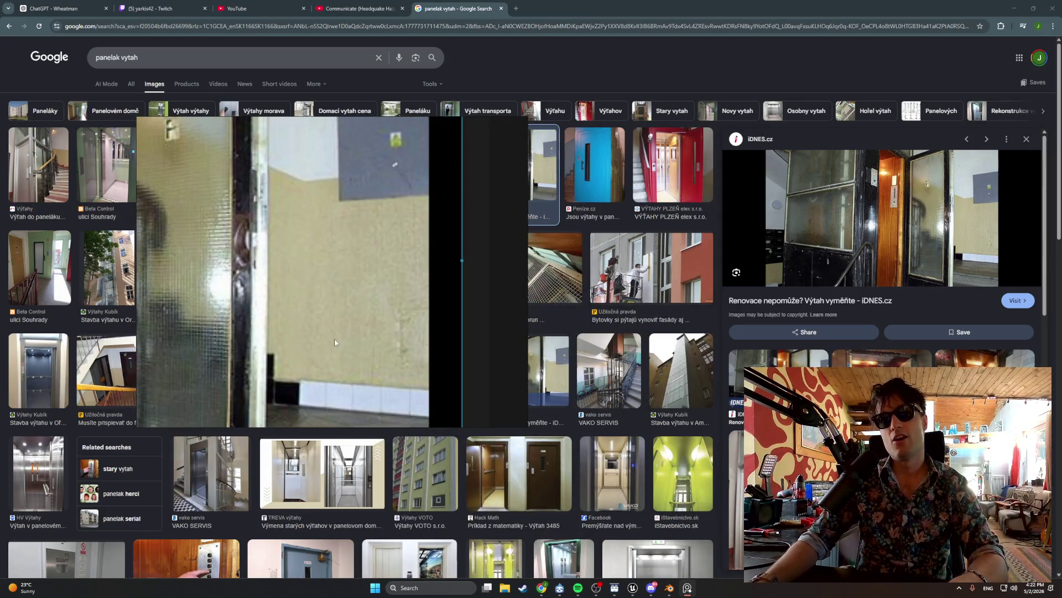
Move and zoom the elevator-door reference image, then switch to the Hackers soundtrack video.
{"action": "mouse_move", "coordinate": [314, 212]}
{"action": "left_mouse_down"}
{"action": "mouse_move", "coordinate": [324, 268]}
{"action": "mouse_move", "coordinate": [342, 287]}
{"action": "left_mouse_up"}
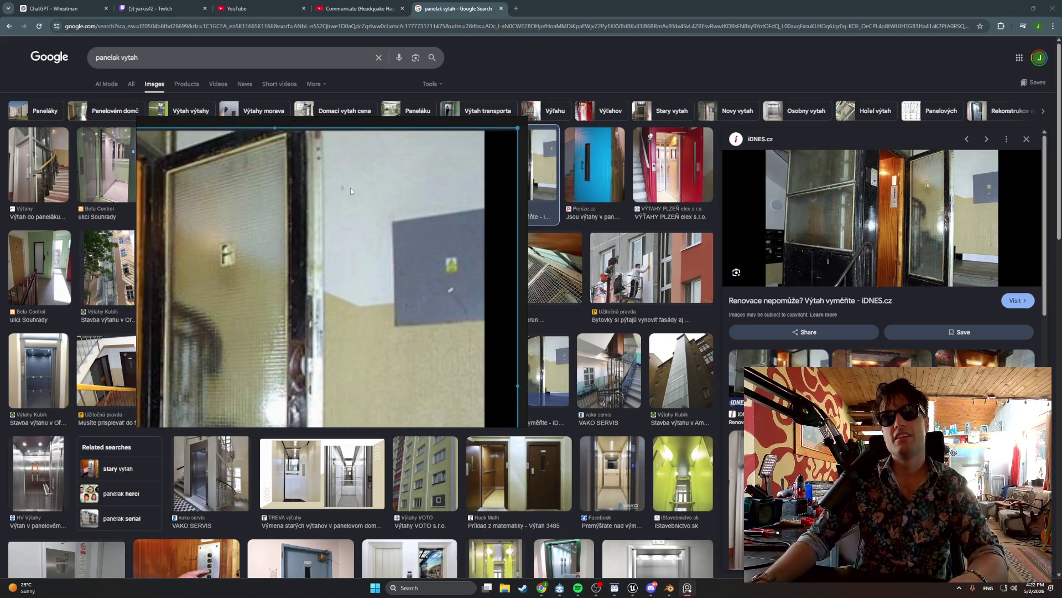
{"action": "mouse_move", "coordinate": [350, 191]}
{"action": "left_mouse_down"}
{"action": "mouse_move", "coordinate": [363, 218]}
{"action": "mouse_move", "coordinate": [343, 244]}
{"action": "left_mouse_up"}
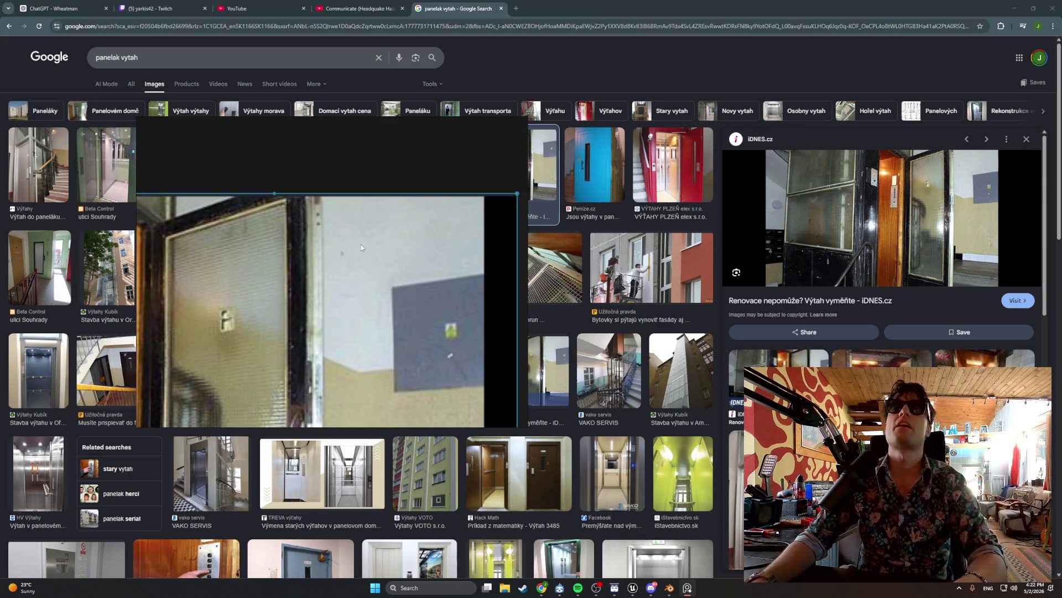
{"action": "scroll", "coordinate": [360, 267], "scroll_direction": "down", "scroll_amount": 5}
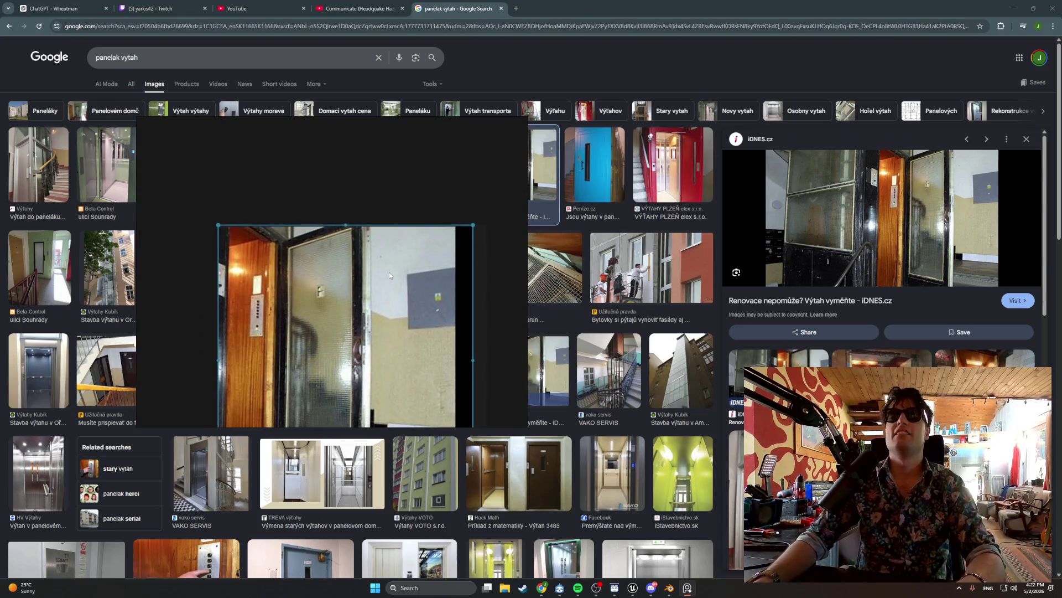
{"action": "scroll", "coordinate": [377, 275], "scroll_direction": "up", "scroll_amount": 2}
{"action": "scroll", "coordinate": [315, 257], "scroll_direction": "up", "scroll_amount": 2}
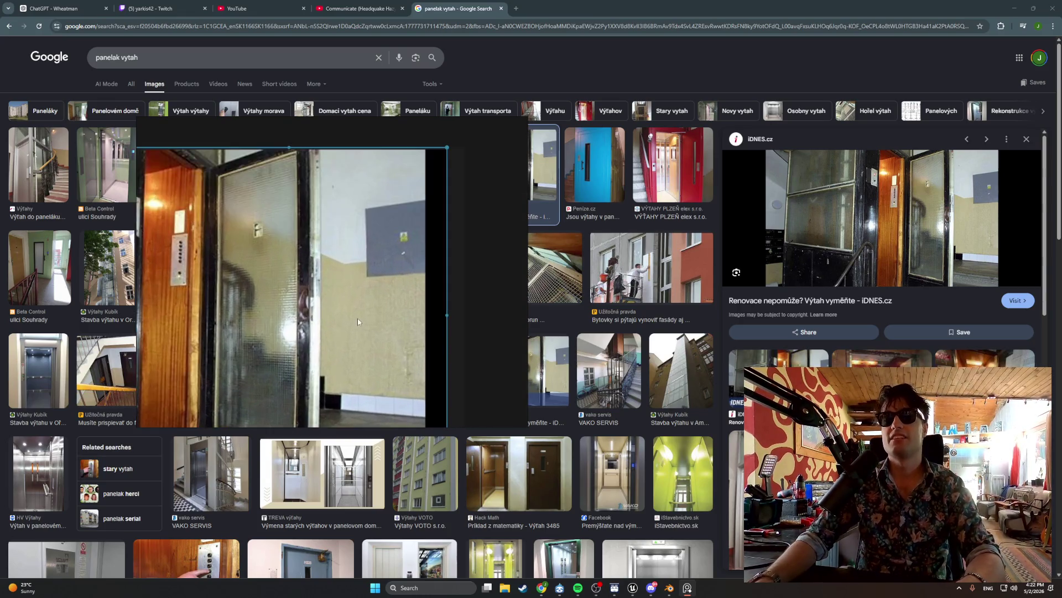
{"action": "scroll", "coordinate": [378, 360], "scroll_direction": "down", "scroll_amount": 3}
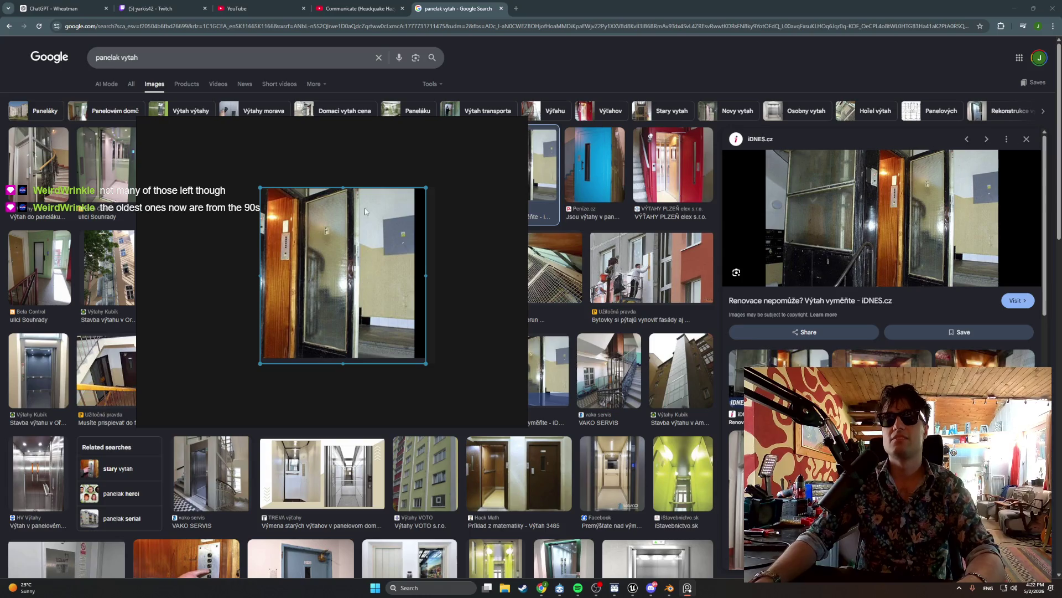
{"action": "left_click", "coordinate": [318, 62]}
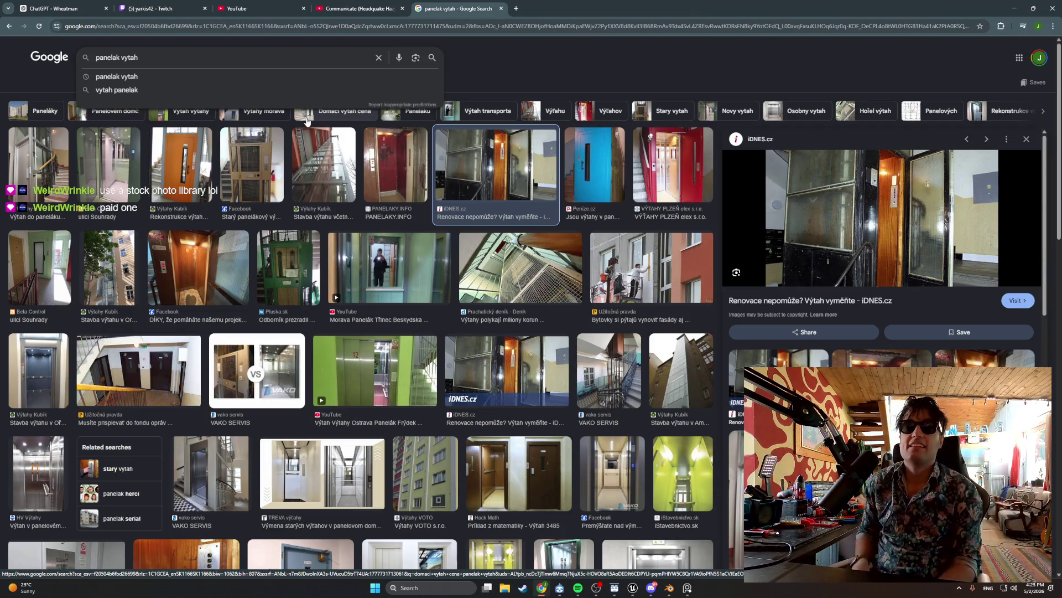
{"action": "left_click", "coordinate": [362, 12]}
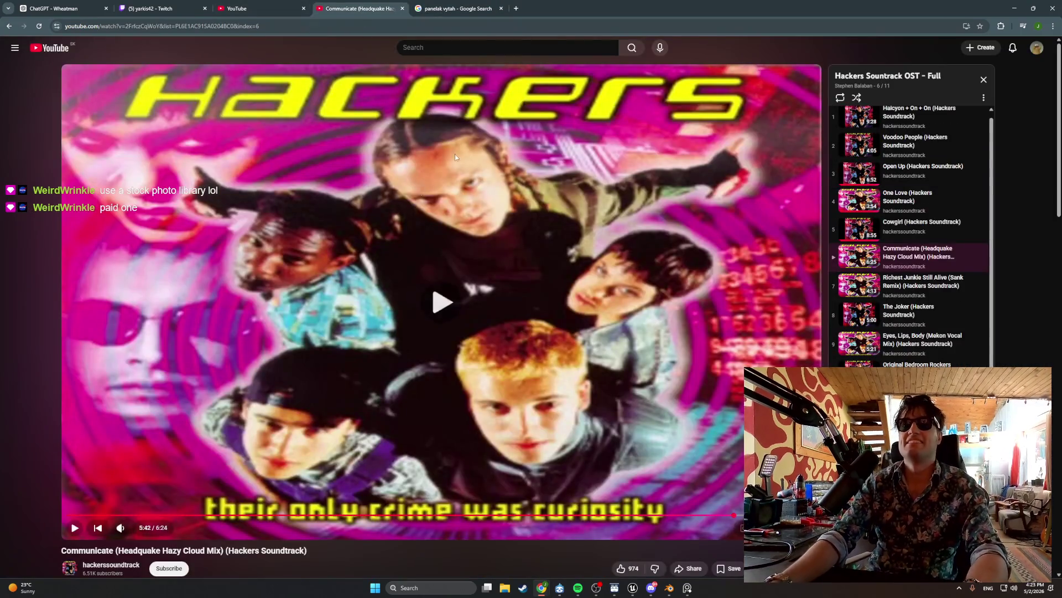
Minimize Chrome and hide the PureRef elevator reference window, revealing Unreal.
{"action": "left_click", "coordinate": [541, 588]}
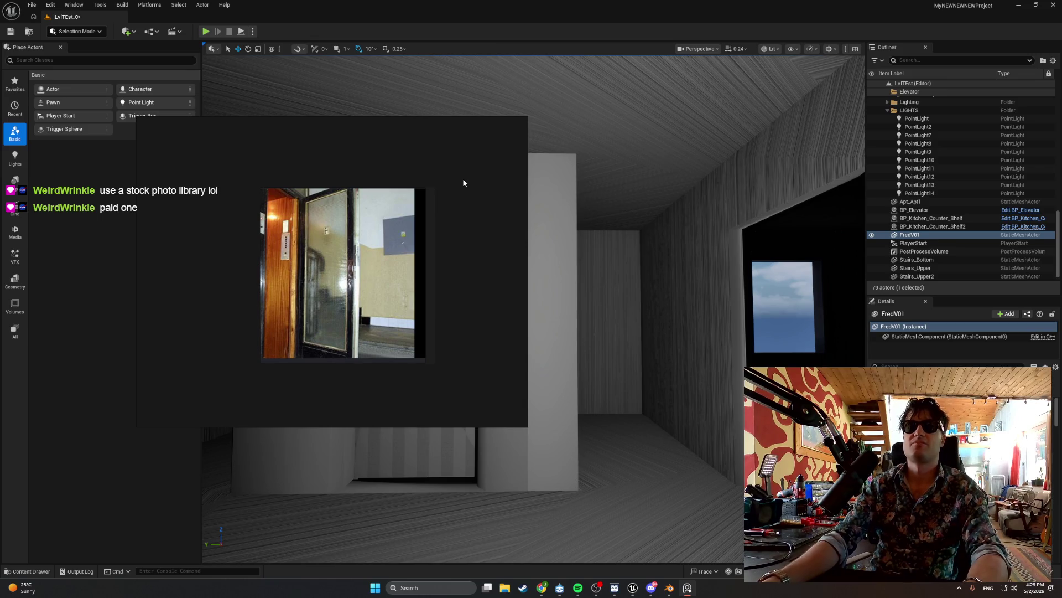
{"action": "double_click", "coordinate": [507, 121]}
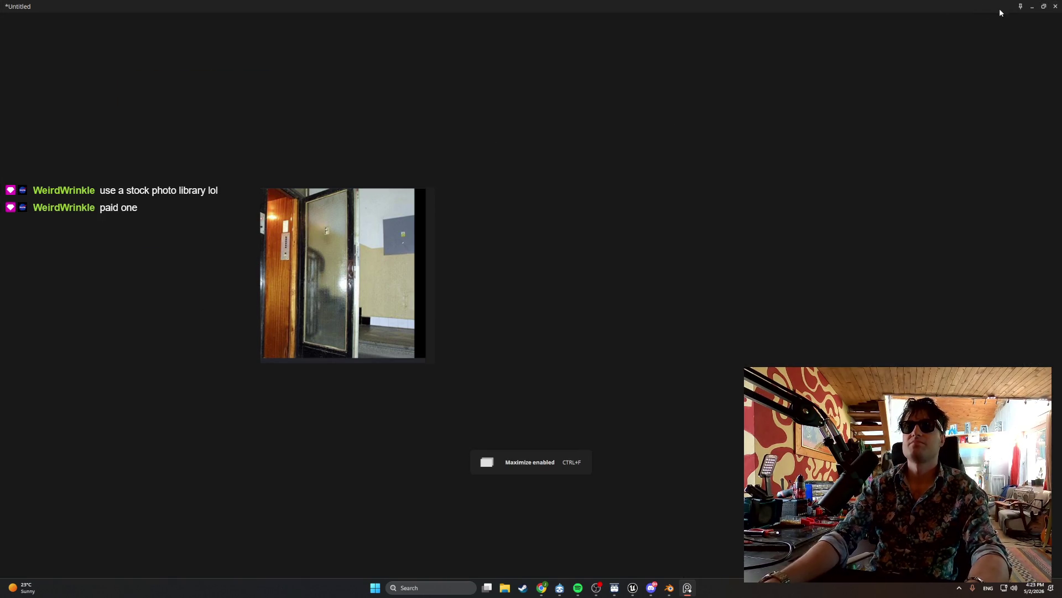
{"action": "left_click", "coordinate": [1044, 6]}
{"action": "left_click", "coordinate": [498, 120]}
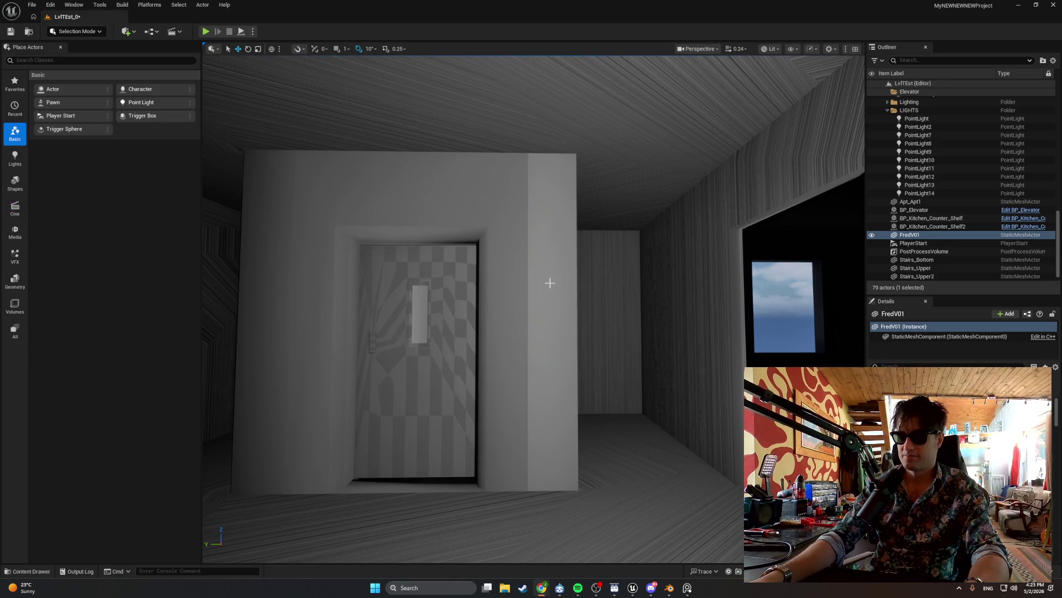
Fly the viewport camera down the corridor, past the staircase, toward the elevator door.
{"action": "mouse_move", "coordinate": [617, 369]}
{"action": "left_mouse_down"}
{"action": "mouse_move", "coordinate": [592, 299]}
{"action": "mouse_move", "coordinate": [554, 272]}
{"action": "left_mouse_up"}
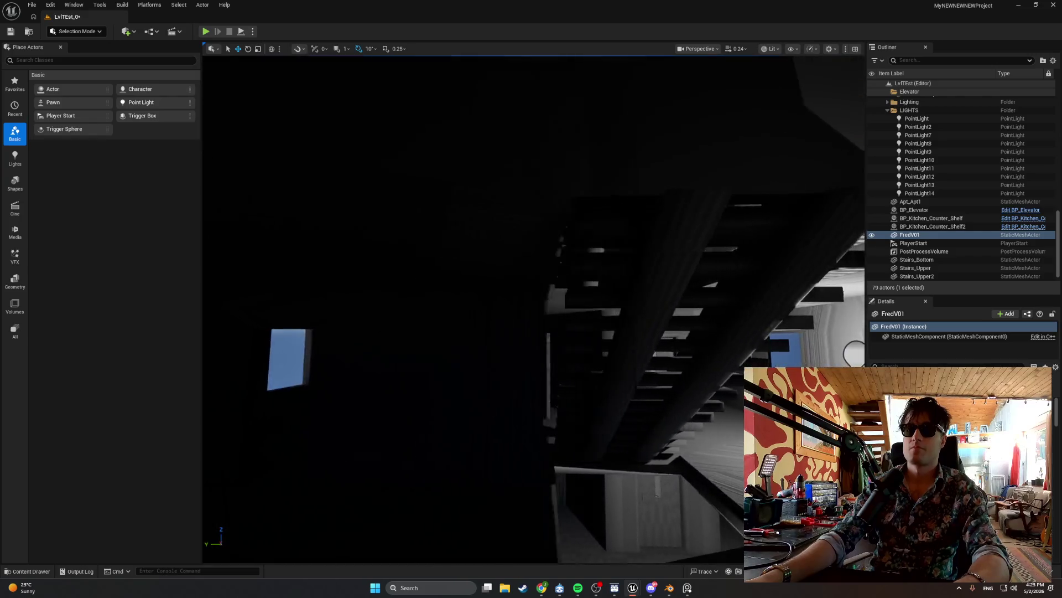
{"action": "left_click_drag", "start_coordinate": [555, 272], "coordinate": [597, 368]}
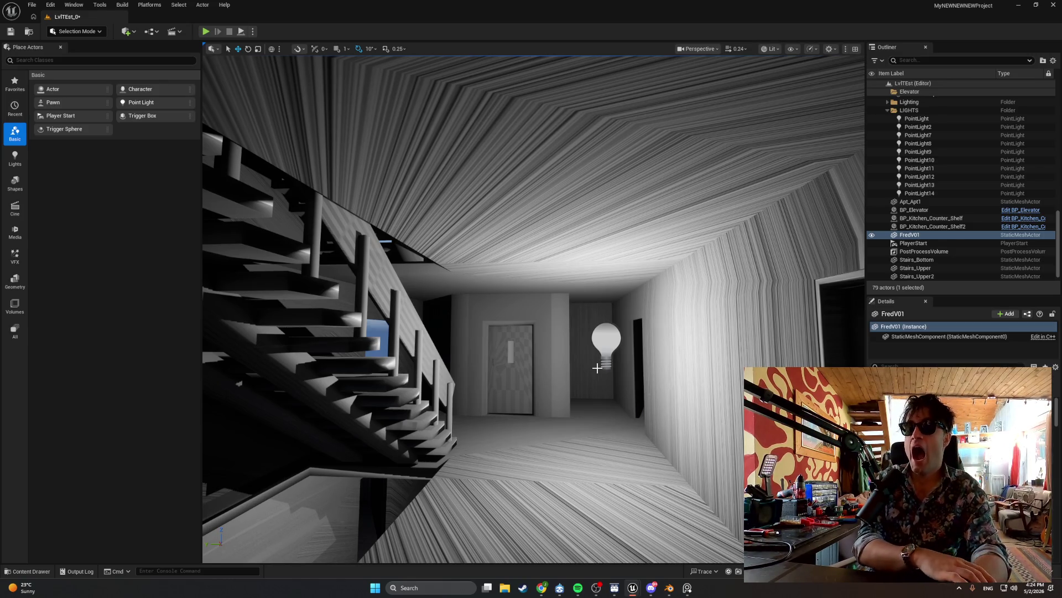
{"action": "mouse_move", "coordinate": [597, 368]}
{"action": "left_mouse_down"}
{"action": "mouse_move", "coordinate": [597, 260]}
{"action": "mouse_move", "coordinate": [597, 326]}
{"action": "left_mouse_up"}
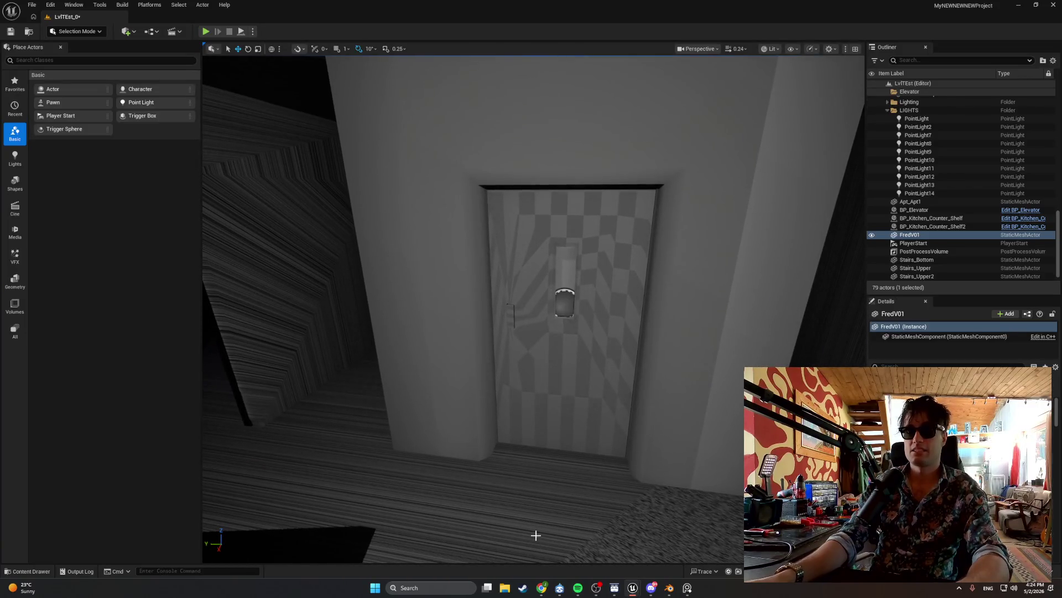
Bring the BP_FirstPersonCharacter Blueprint editor window to the front.
{"action": "mouse_move", "coordinate": [633, 588]}
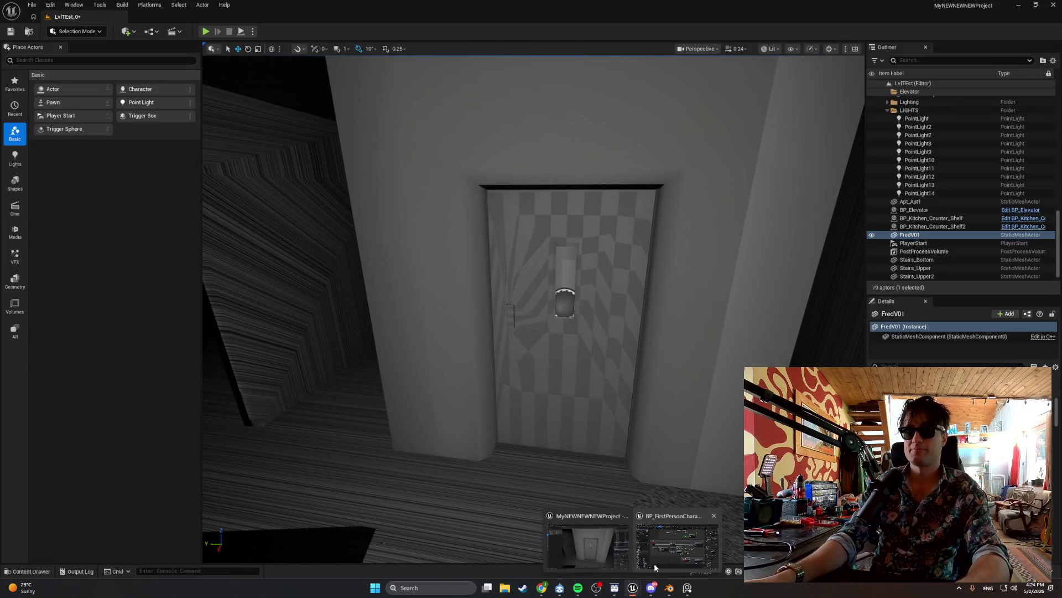
{"action": "left_click", "coordinate": [654, 563]}
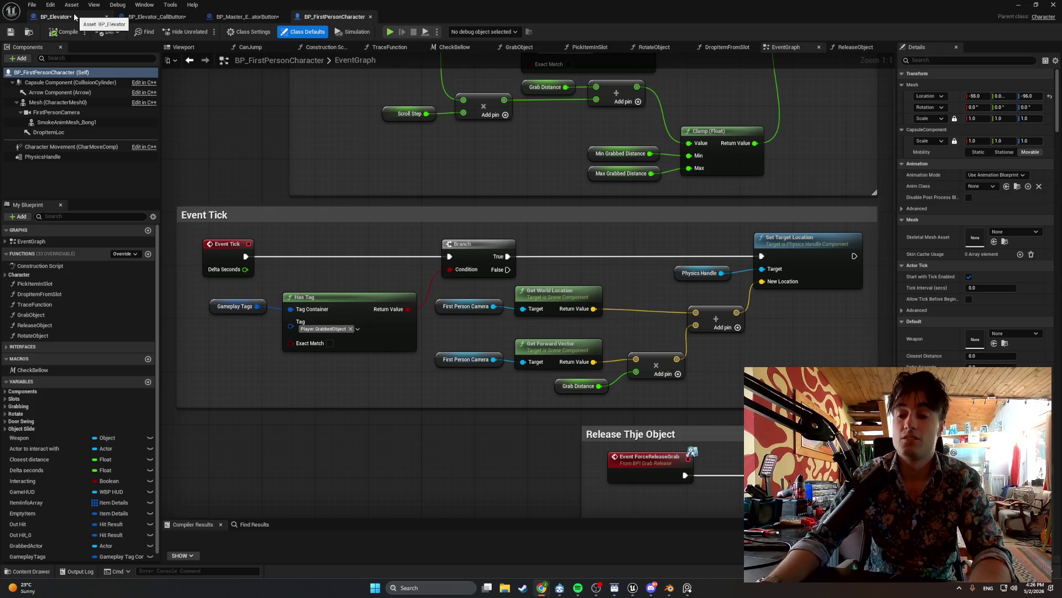
Create a Boolean ElevatorReference variable in BP_Elevator_CallButton, then open the Content Drawer.
{"action": "left_click", "coordinate": [244, 17]}
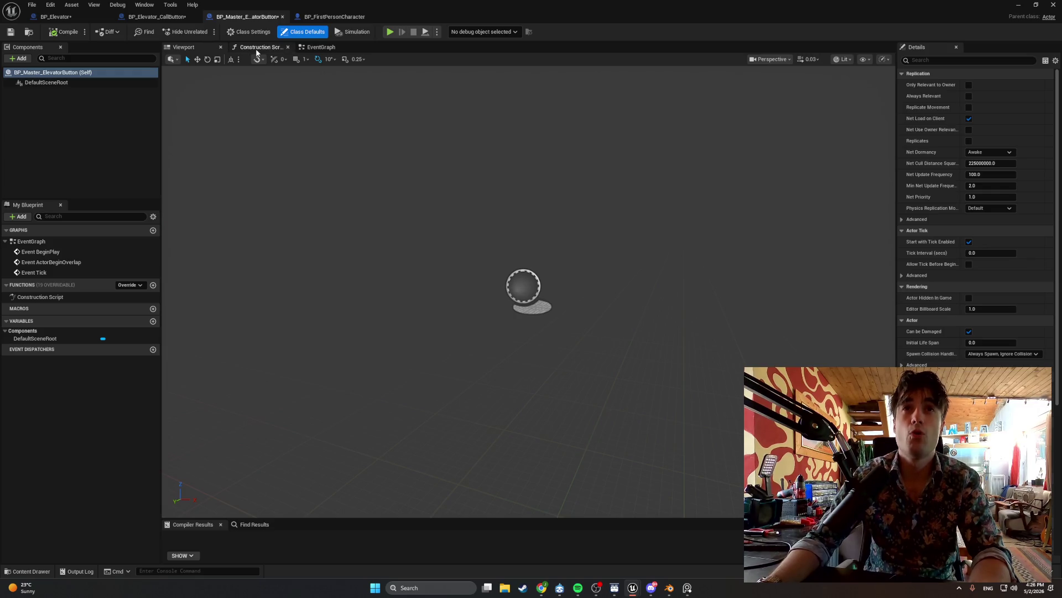
{"action": "left_click", "coordinate": [157, 21]}
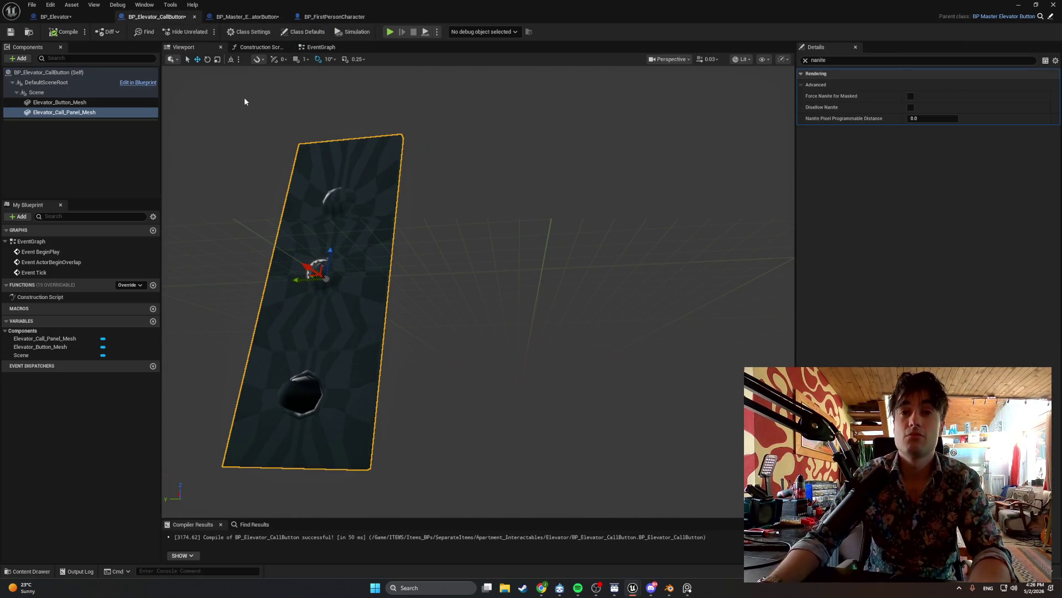
{"action": "left_click", "coordinate": [152, 321]}
{"action": "type", "text": "ElevatorReference"}
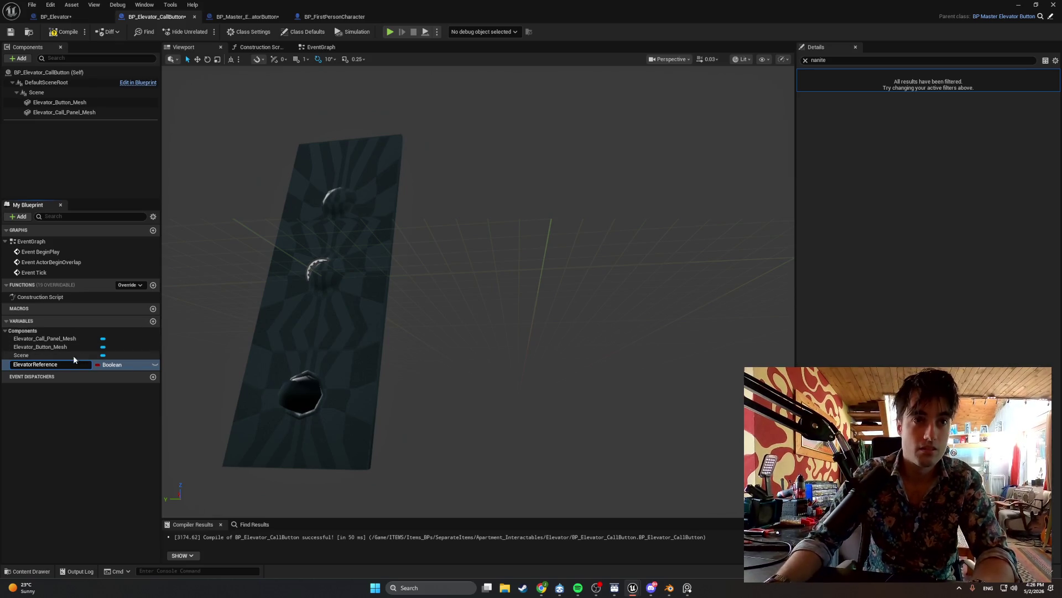
{"action": "key", "text": "Return"}
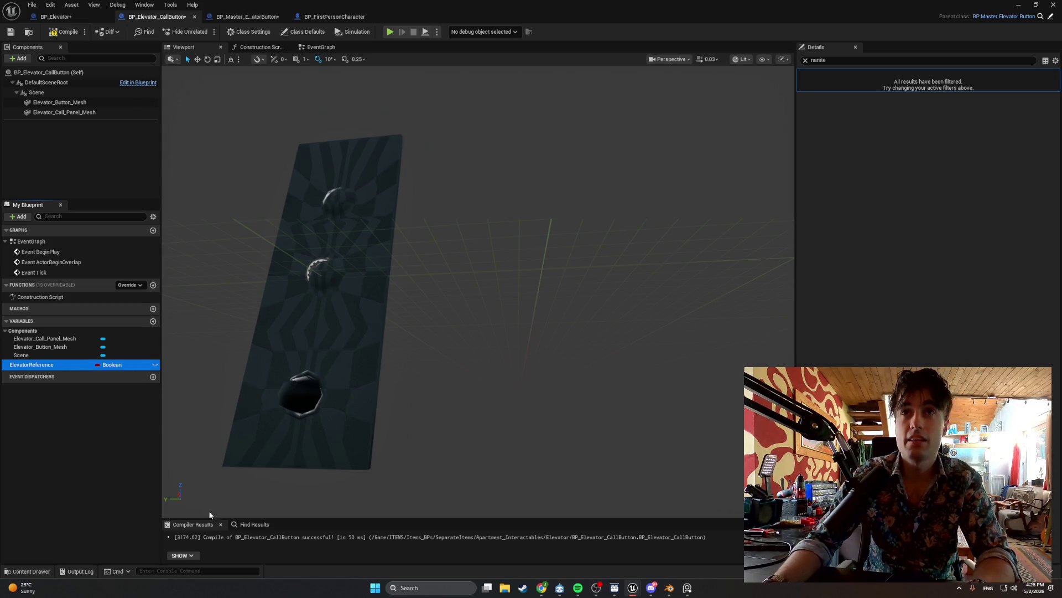
{"action": "left_click", "coordinate": [31, 571]}
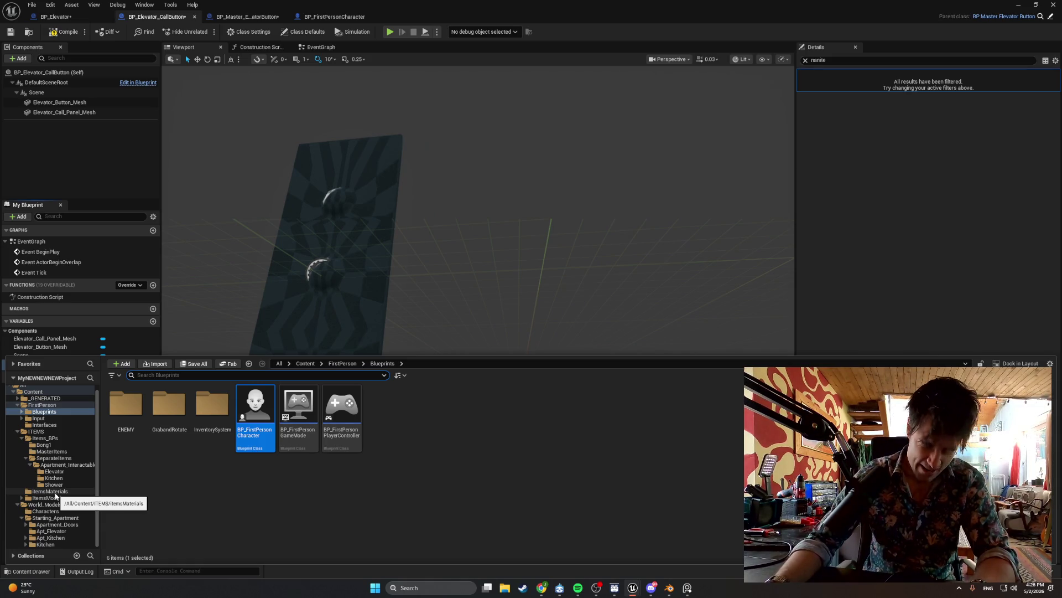
Open BP_Elevator_Door_1 from the Elevator blueprints folder, then return to the call button tab.
{"action": "left_click", "coordinate": [64, 532]}
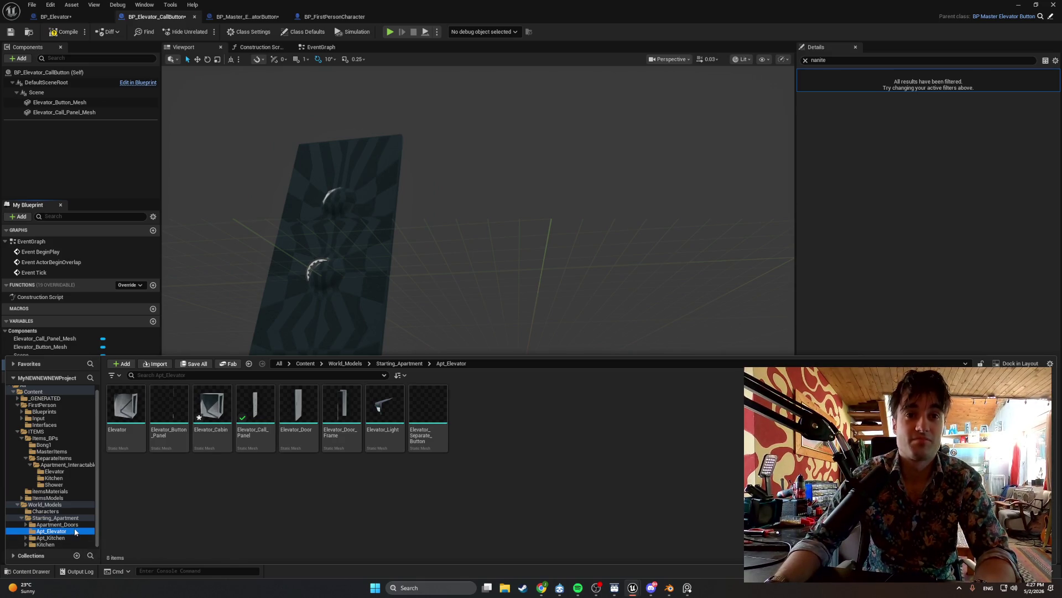
{"action": "left_click", "coordinate": [66, 471]}
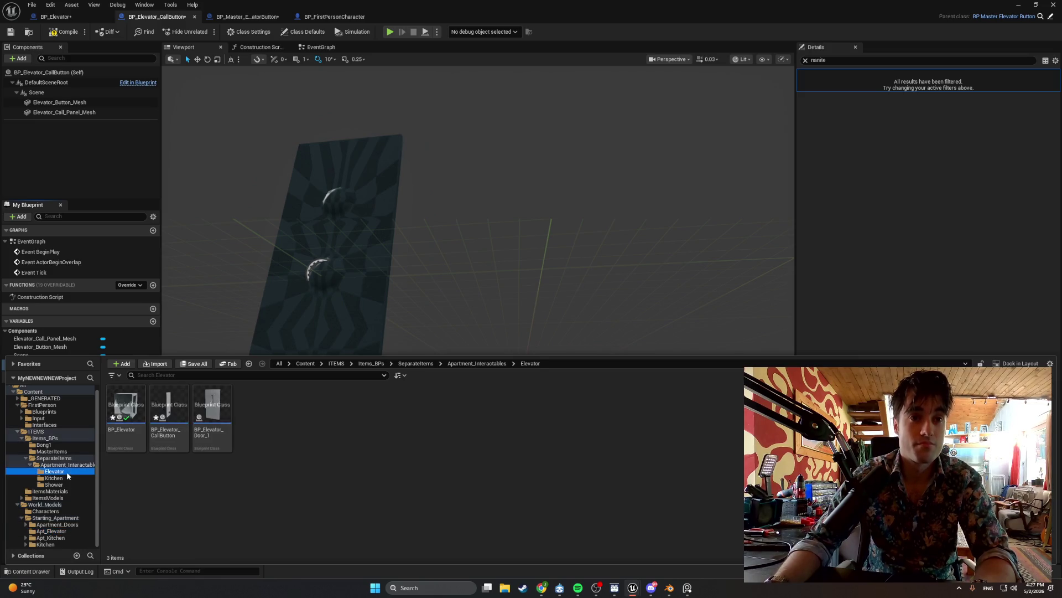
{"action": "right_click", "coordinate": [213, 409]}
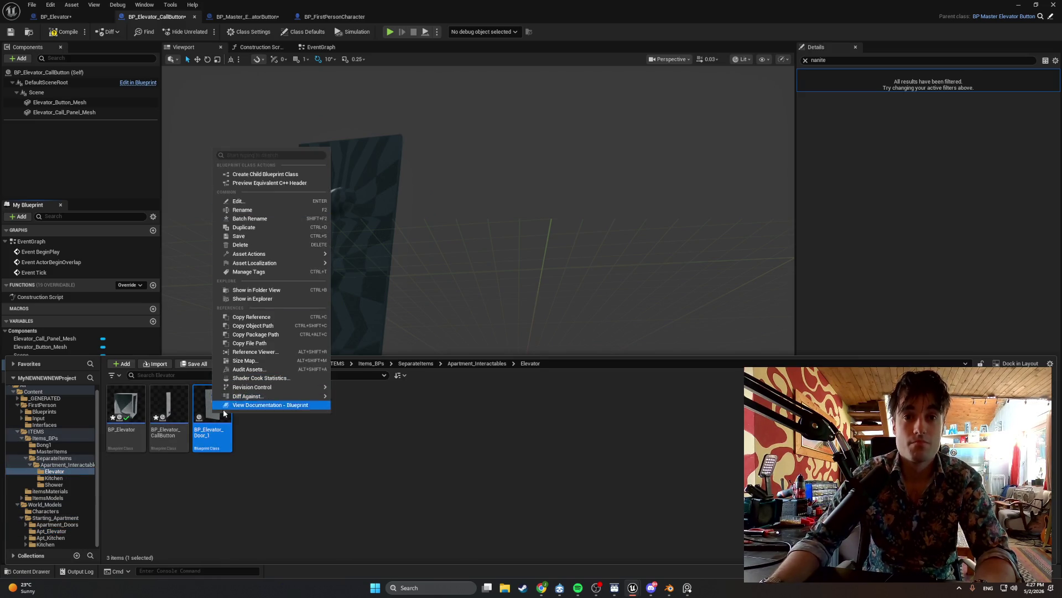
{"action": "left_click", "coordinate": [212, 422]}
{"action": "double_click", "coordinate": [211, 419]}
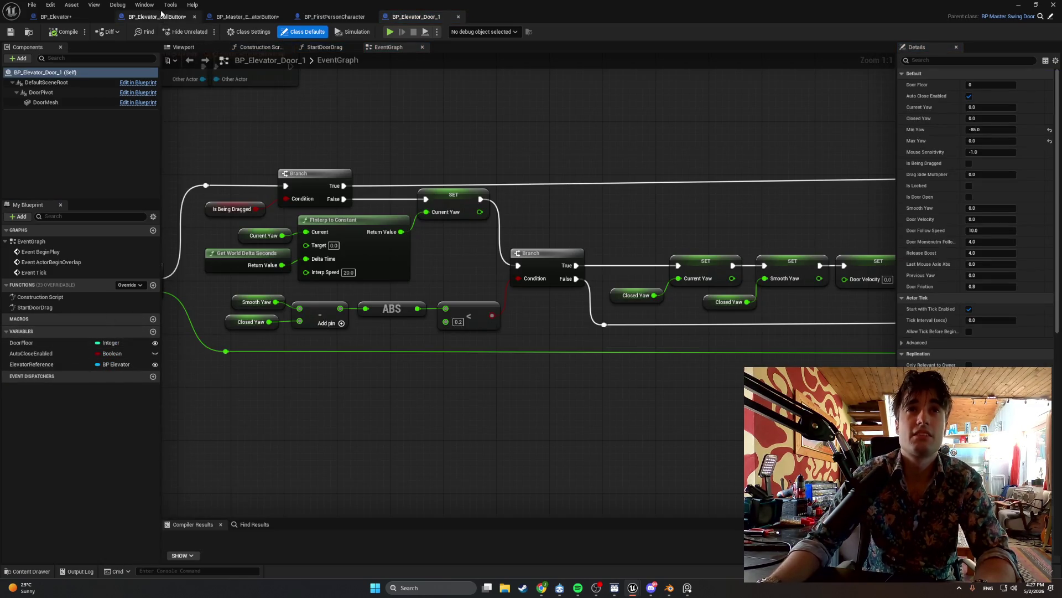
{"action": "left_click", "coordinate": [158, 17]}
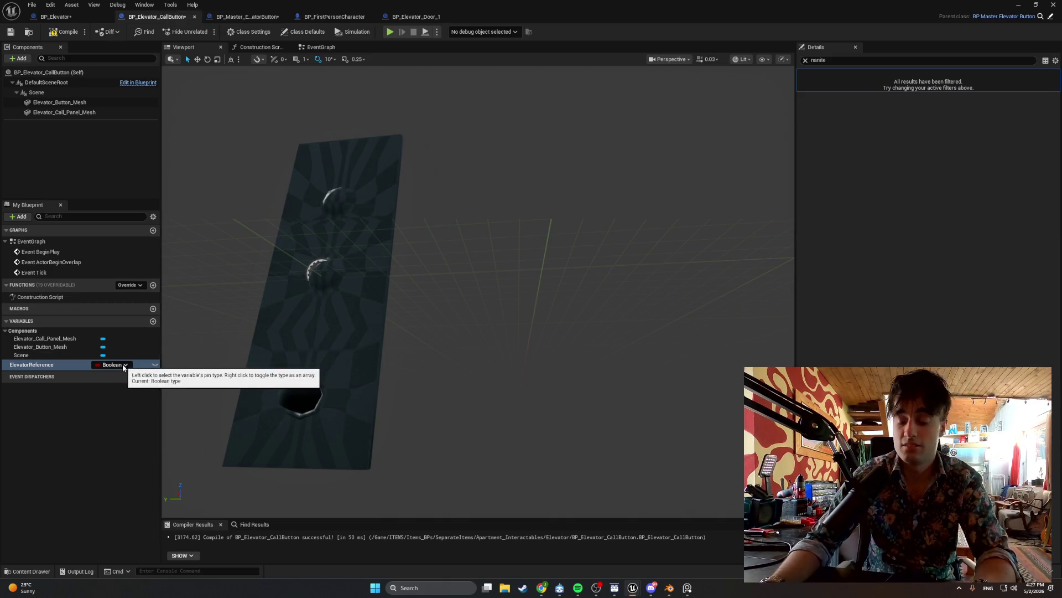
Rename the variable to ElevatorRef, make it a BP Elevator reference, and compile.
{"action": "left_click", "coordinate": [82, 367]}
{"action": "left_click", "coordinate": [82, 367]}
{"action": "key", "text": "End"}
{"action": "key", "text": "BackSpace"}
{"action": "key", "text": "BackSpace"}
{"action": "key", "text": "BackSpace"}
{"action": "type", "text": "f"}
{"action": "key", "text": "Return"}
{"action": "left_click", "coordinate": [115, 365]}
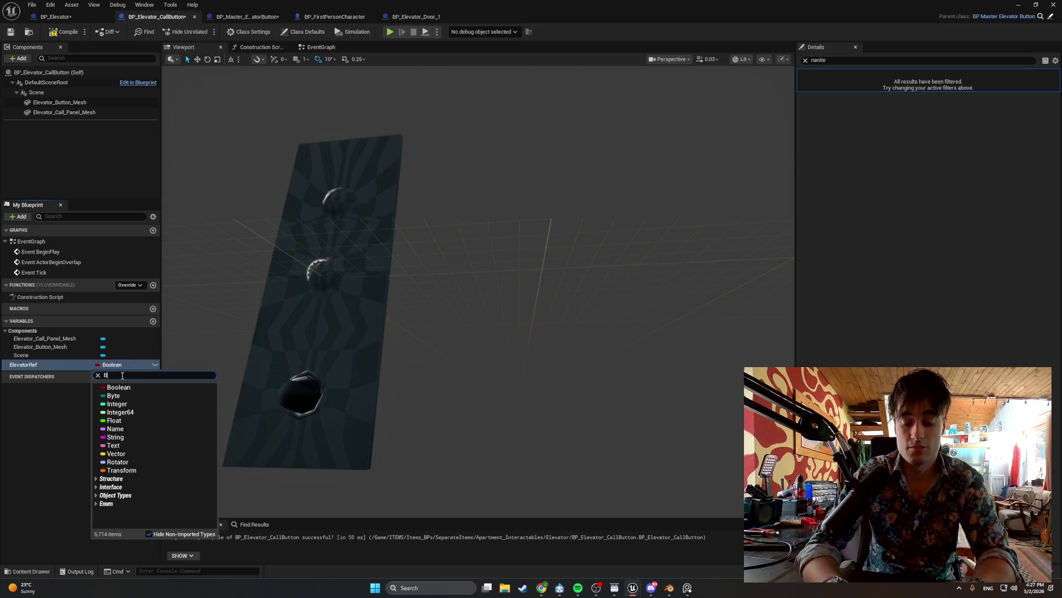
{"action": "type", "text": "lev"}
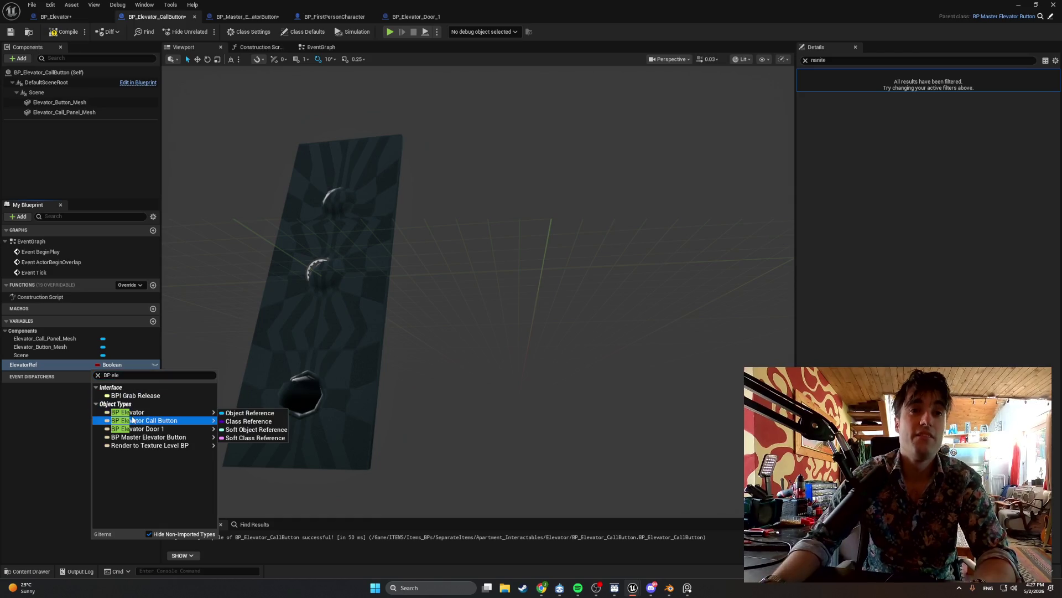
{"action": "left_click", "coordinate": [133, 417]}
{"action": "left_click", "coordinate": [62, 34]}
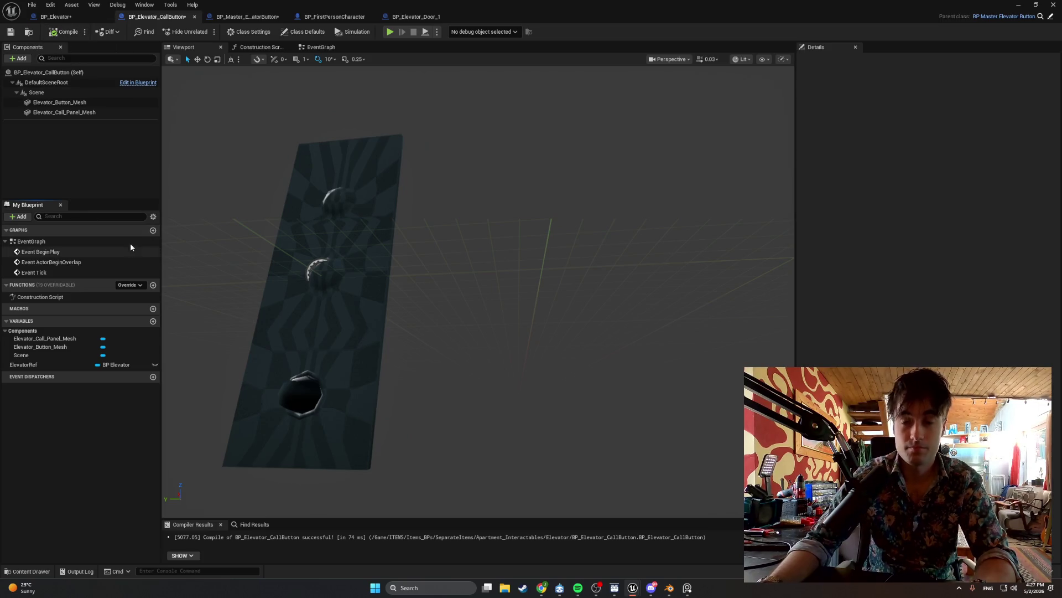
Add an Integer ButtonFloor variable and make ElevatorRef Instance Editable.
{"action": "left_click", "coordinate": [153, 320]}
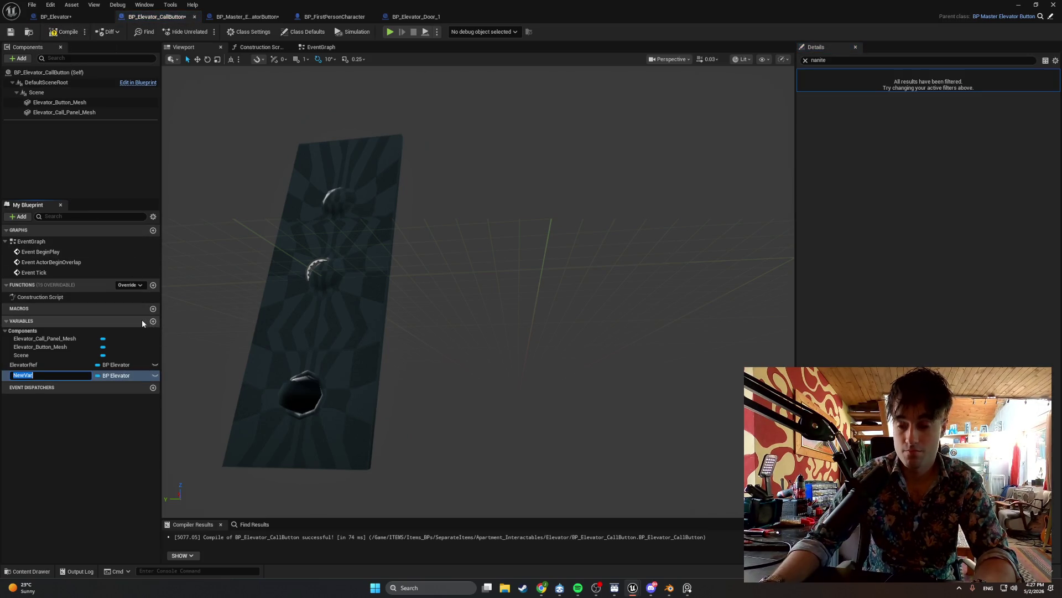
{"action": "type", "text": "ButtonFloor"}
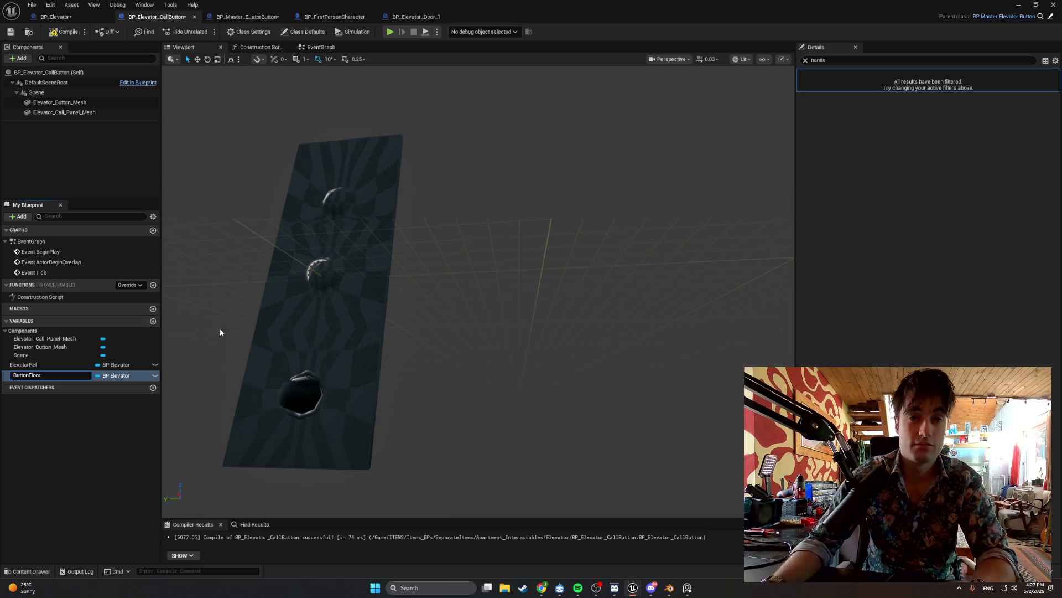
{"action": "key", "text": "Return"}
{"action": "left_click", "coordinate": [132, 377]}
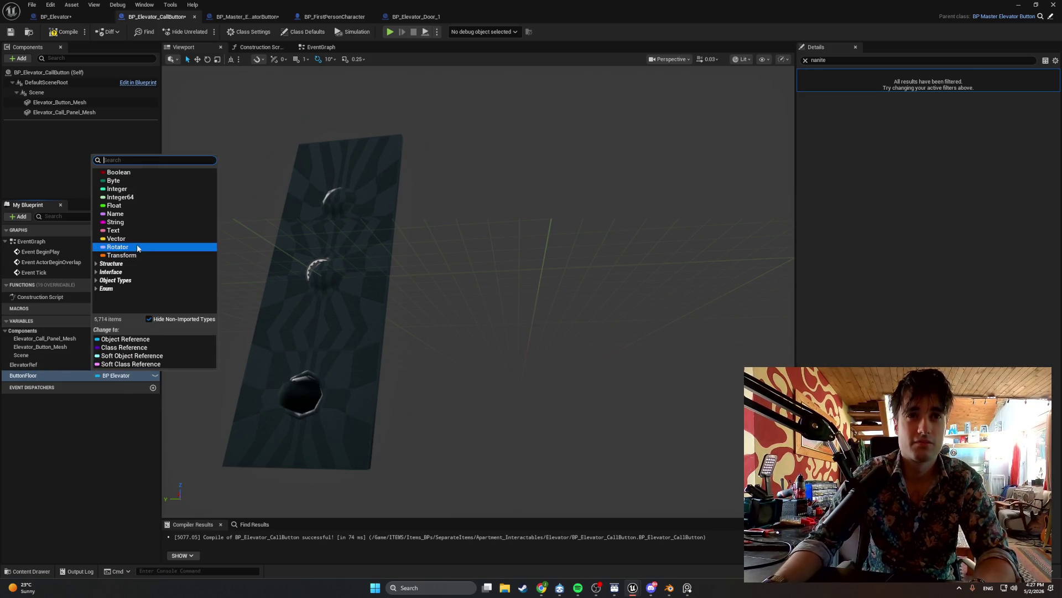
{"action": "left_click", "coordinate": [133, 189]}
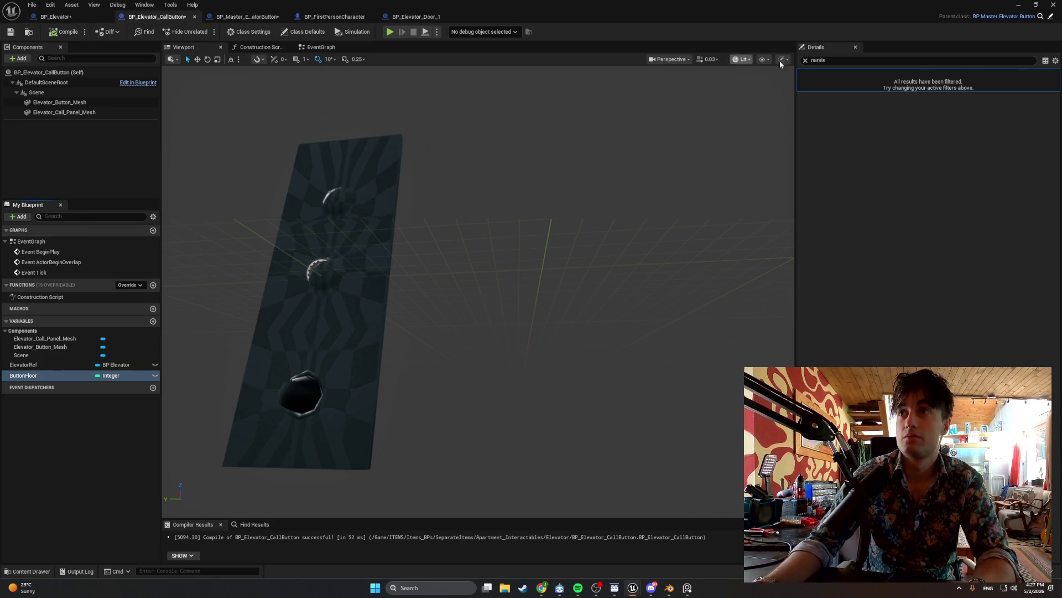
{"action": "left_click", "coordinate": [806, 59]}
{"action": "left_click", "coordinate": [800, 73]}
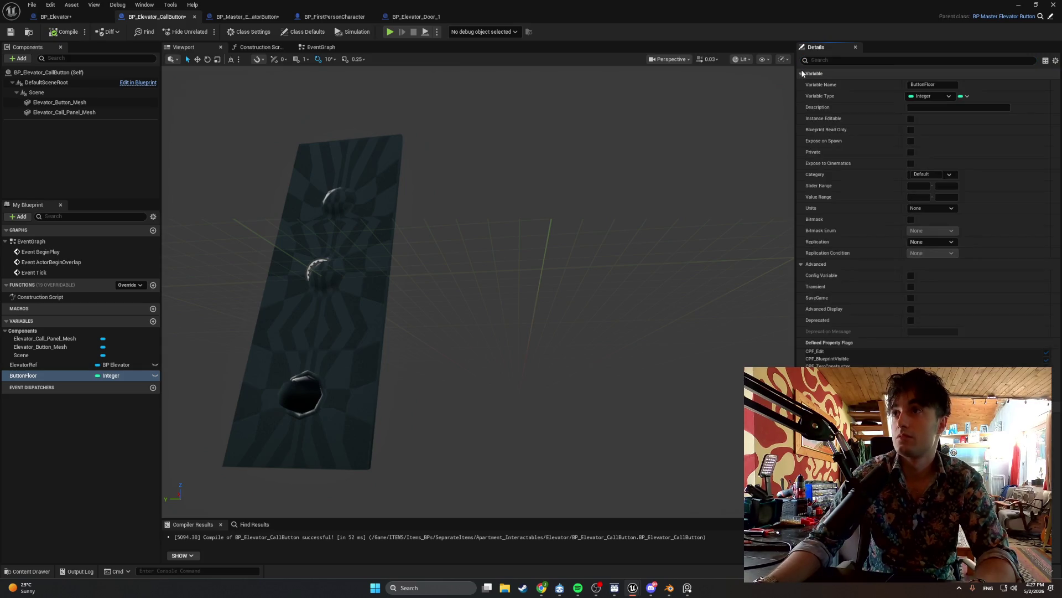
{"action": "left_click", "coordinate": [58, 365]}
{"action": "left_click", "coordinate": [909, 119]}
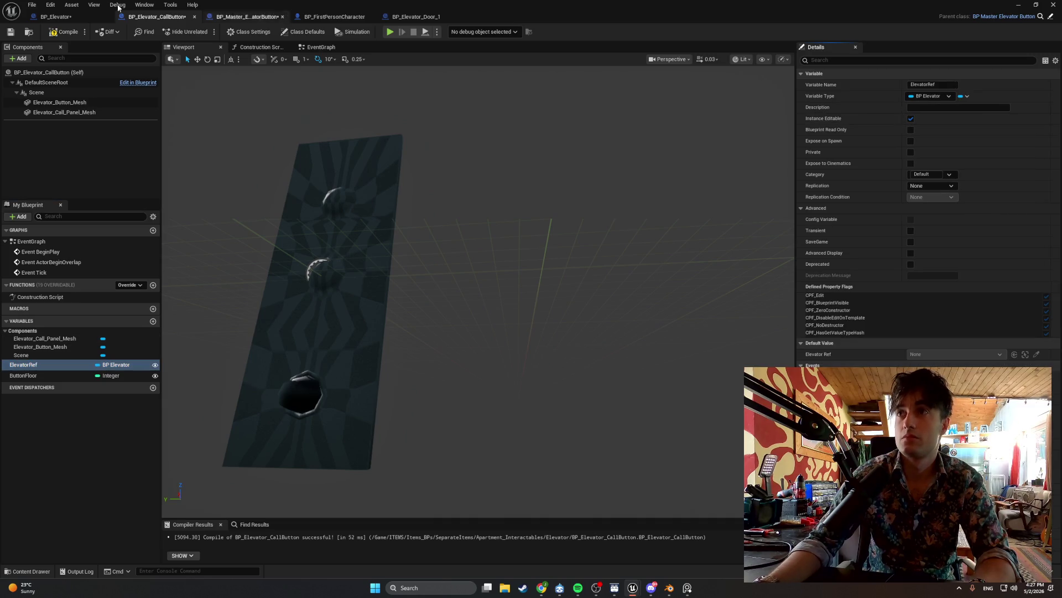
{"action": "left_click", "coordinate": [64, 31]}
Add a Boolean LightOn variable and compile the Blueprint.
{"action": "left_click", "coordinate": [153, 322]}
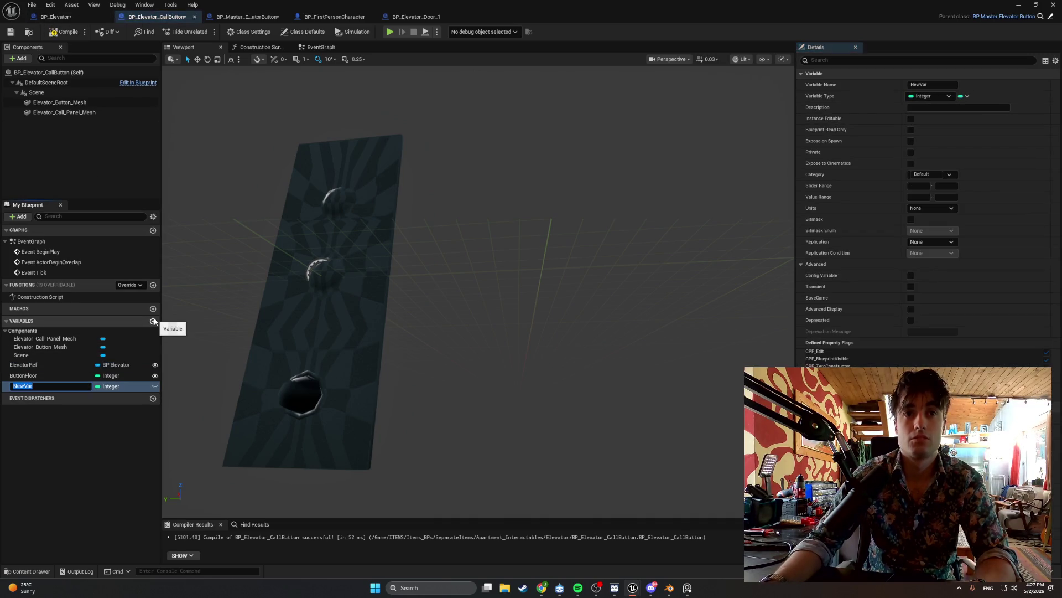
{"action": "type", "text": "LightOn"}
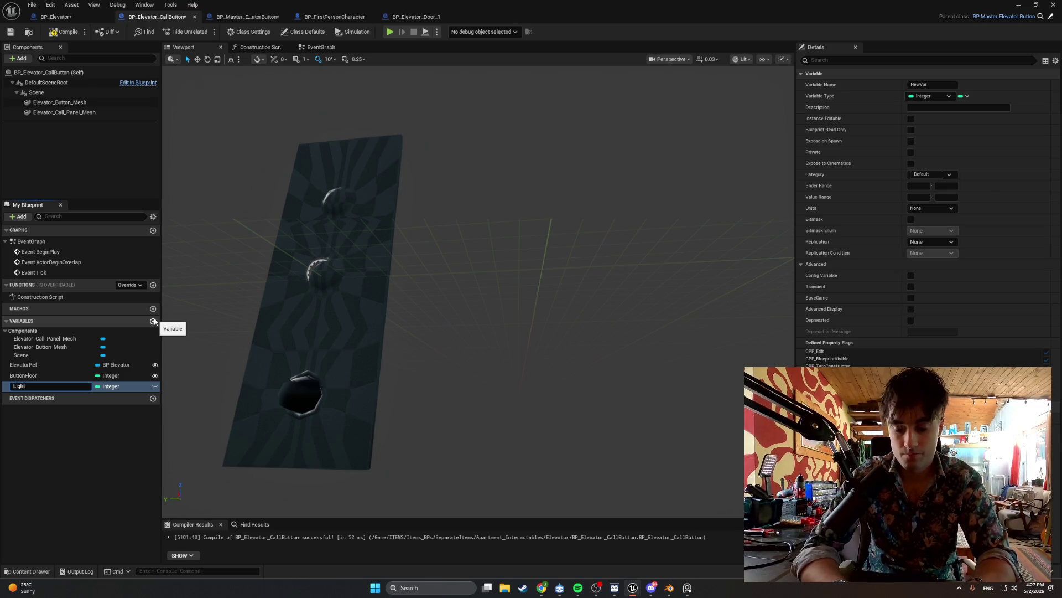
{"action": "key", "text": "Return"}
{"action": "left_click", "coordinate": [130, 387]}
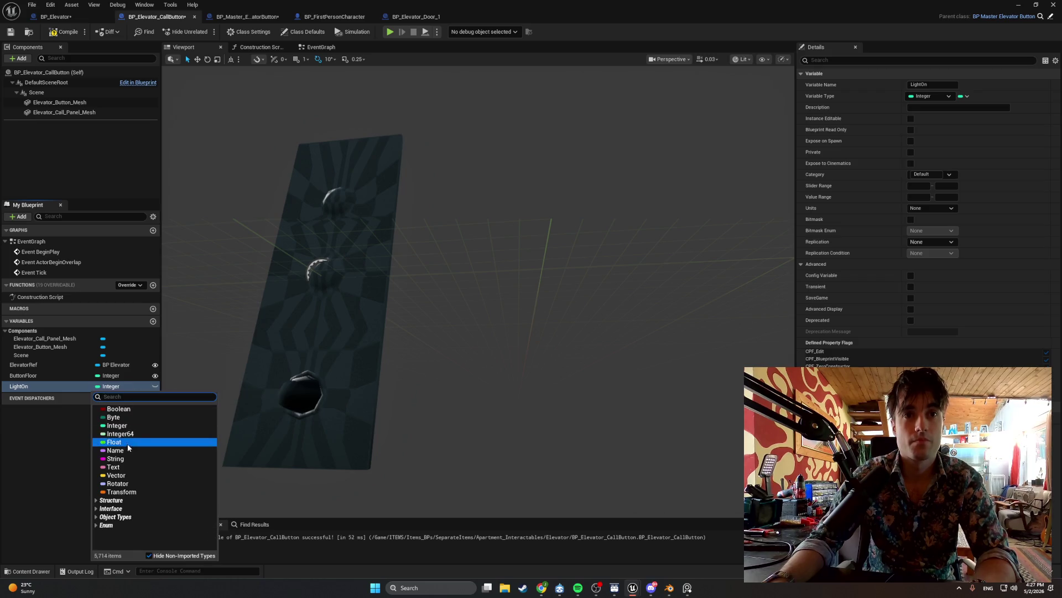
{"action": "left_click", "coordinate": [118, 409]}
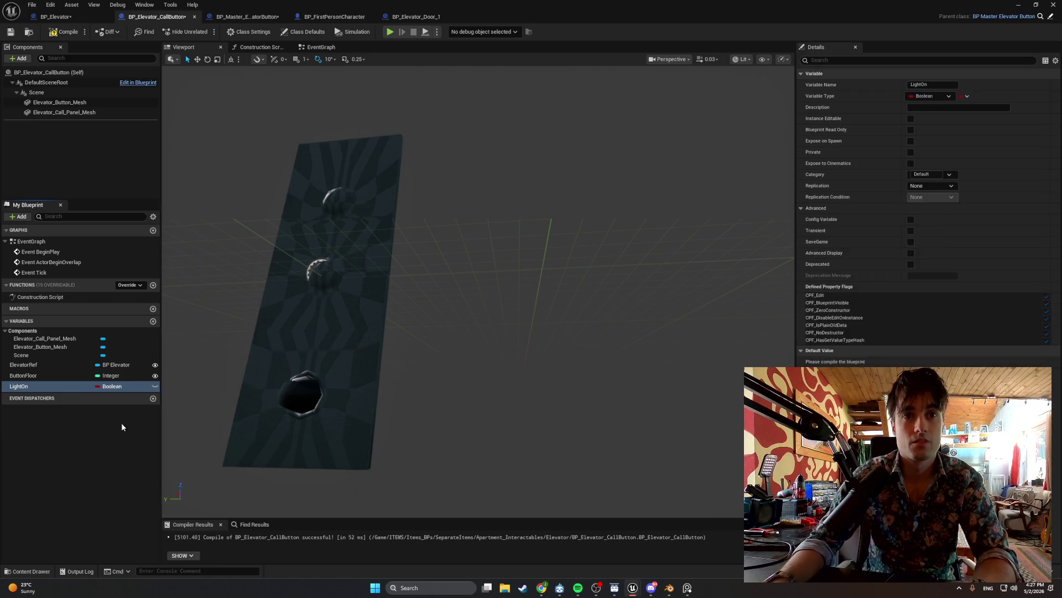
{"action": "left_click", "coordinate": [57, 34]}
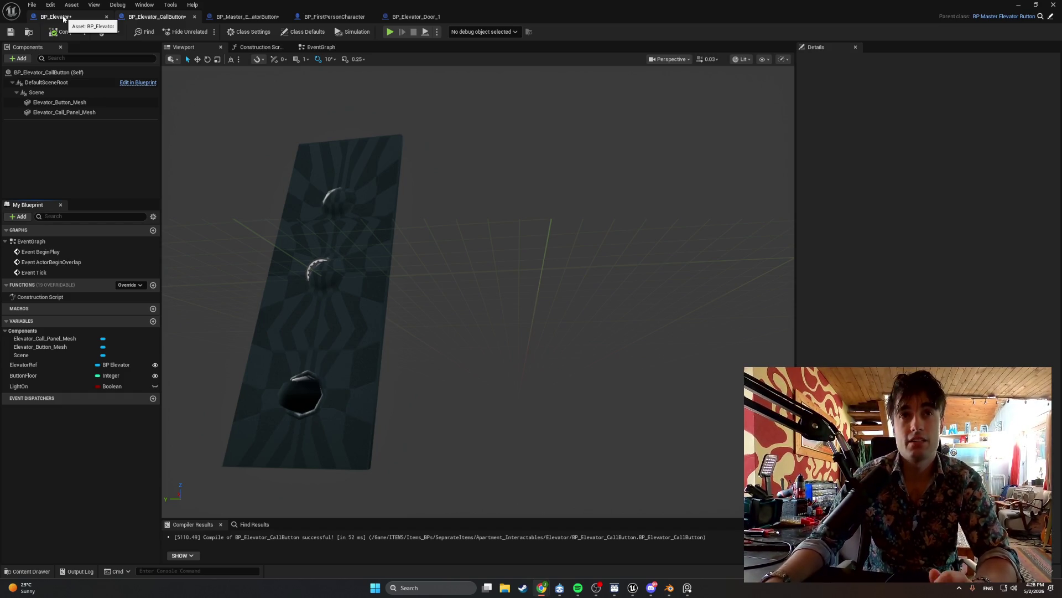
Minimize the call-button Blueprint editor and start a Play-in-Editor session of the level.
{"action": "left_click", "coordinate": [1018, 5]}
{"action": "left_click", "coordinate": [206, 32]}
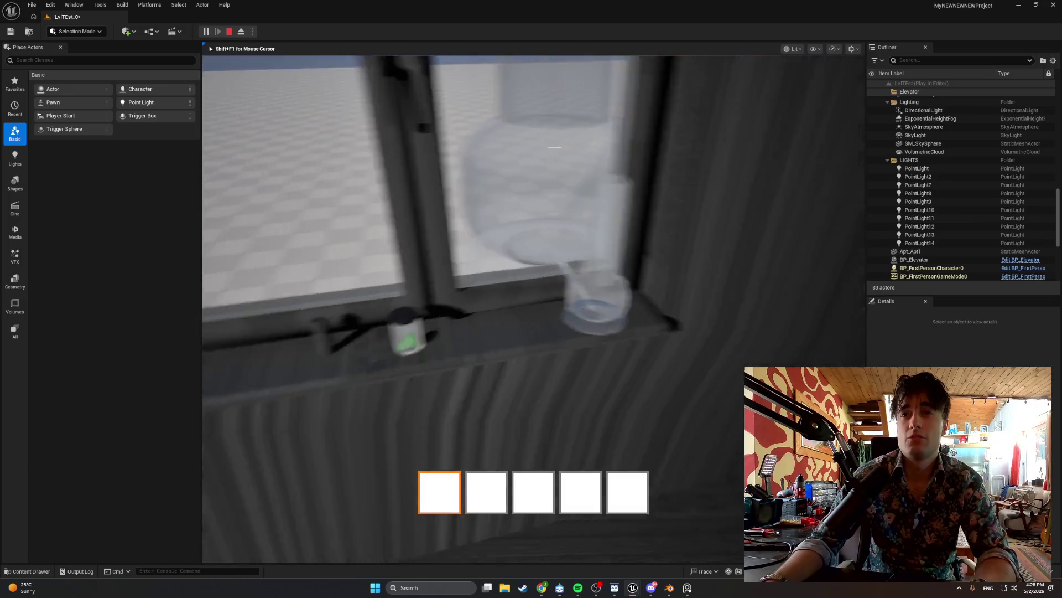
Grab and throw the bong, then the jar of green pieces from the windowsill.
{"action": "key", "text": "e"}
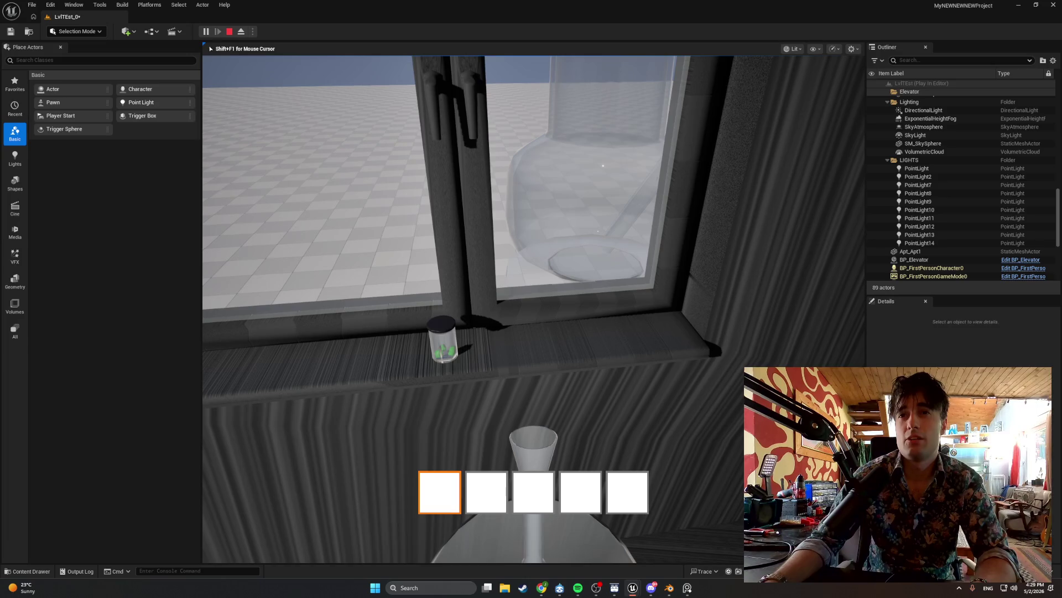
{"action": "key", "text": "w"}
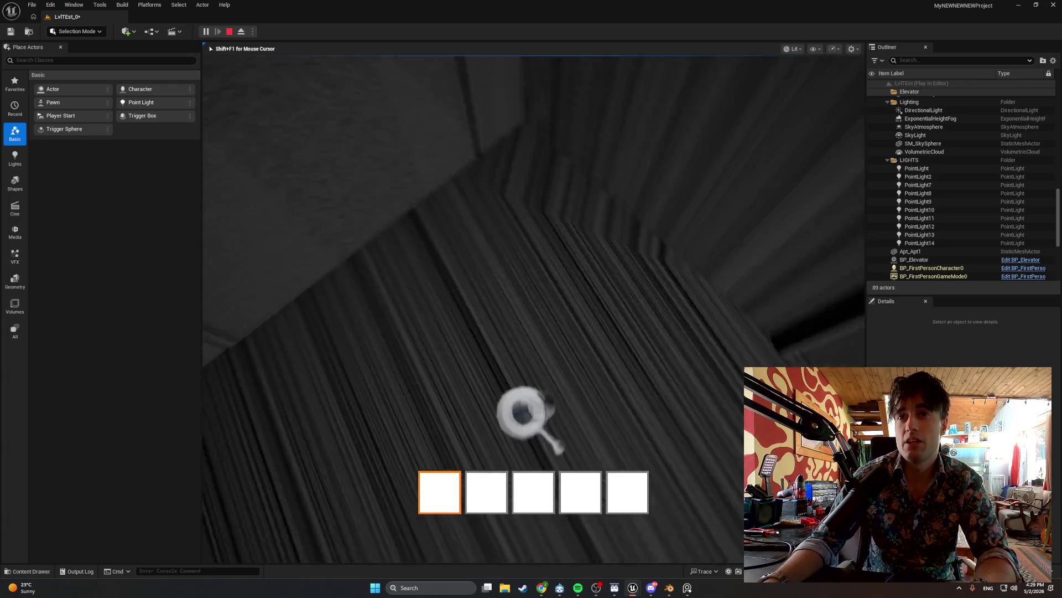
{"action": "key", "text": "e"}
{"action": "key", "text": "e"}
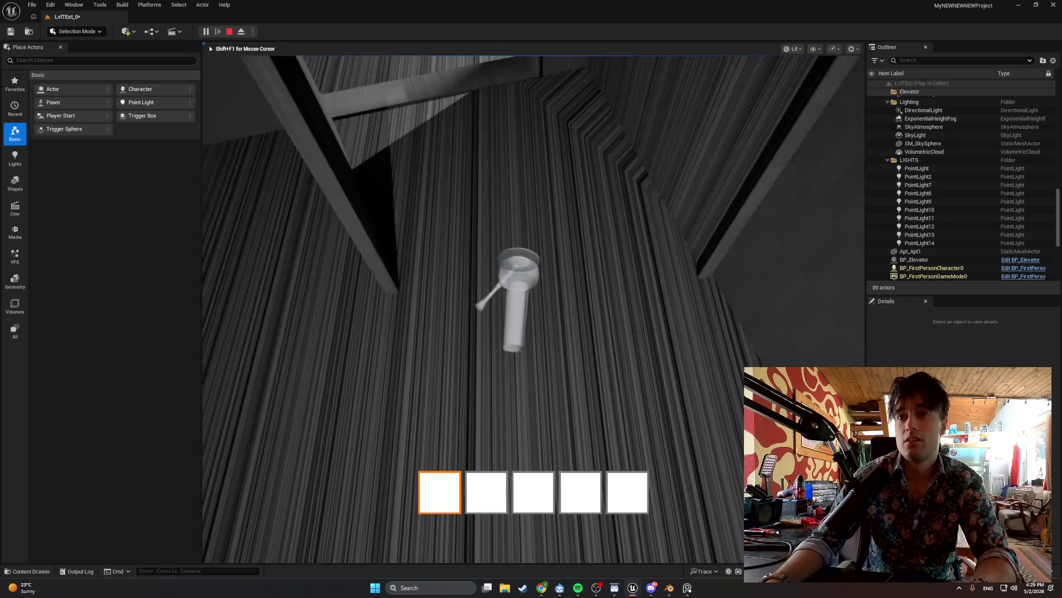
{"action": "key", "text": "e"}
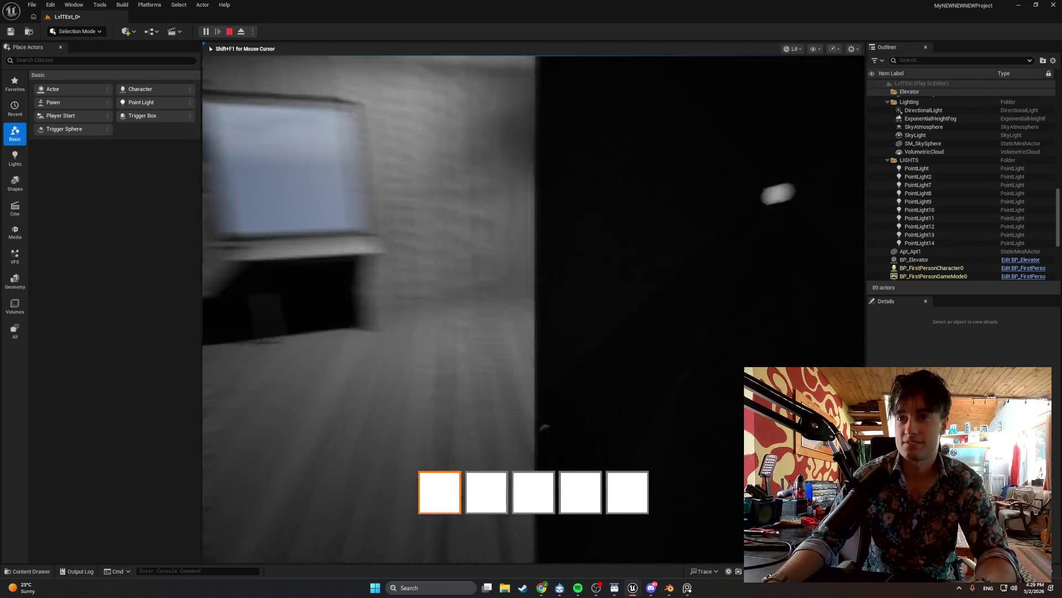
{"action": "key", "text": "e"}
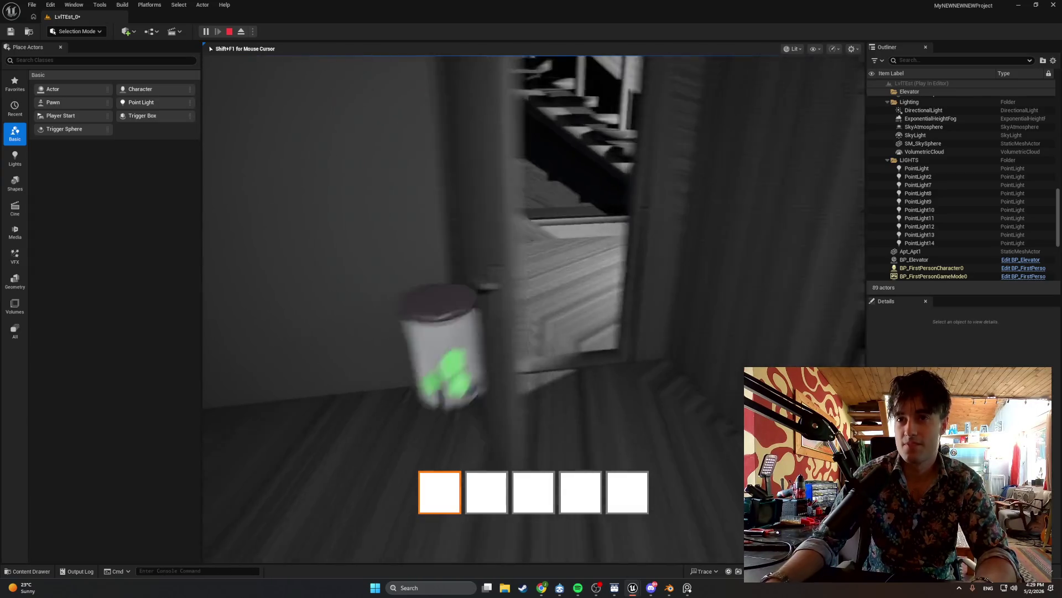
{"action": "key", "text": "e"}
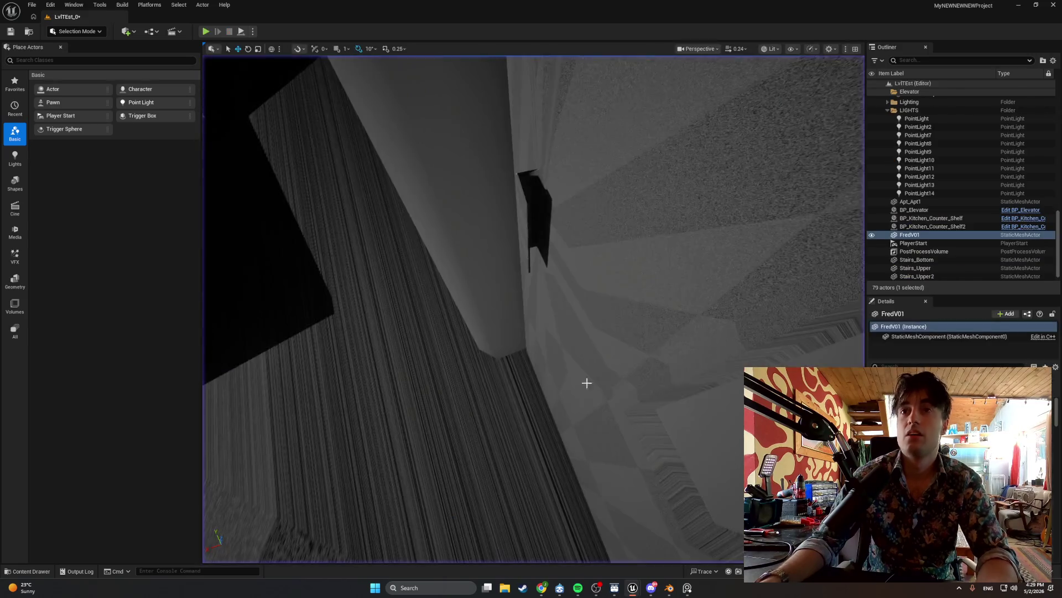
Stop the playtest and browse to the BP_Elevator actor's assets in the Content Browser.
{"action": "key", "text": "Escape"}
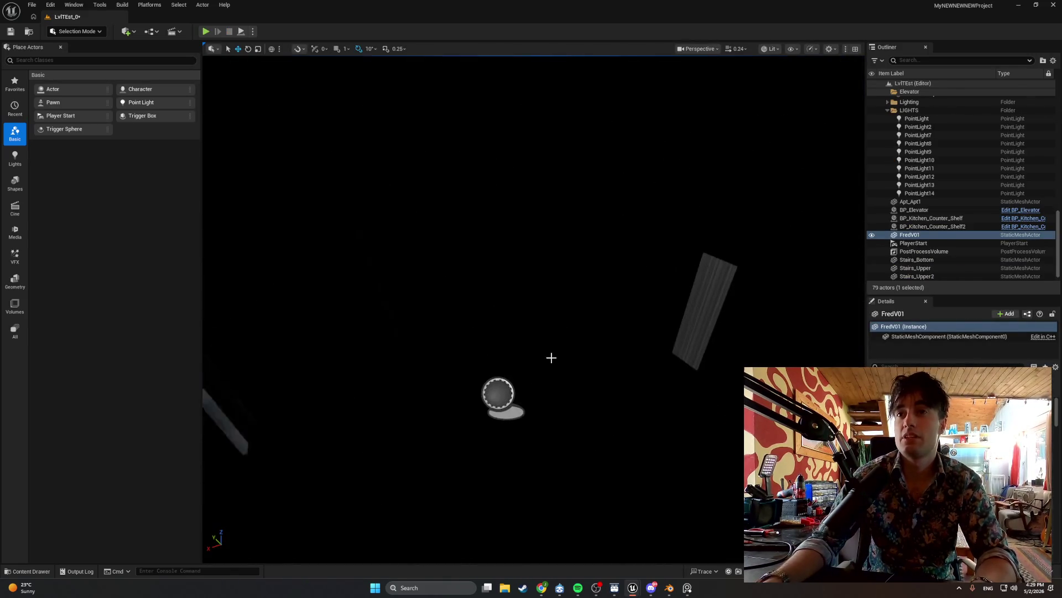
{"action": "left_click", "coordinate": [508, 330]}
{"action": "right_click", "coordinate": [498, 340]}
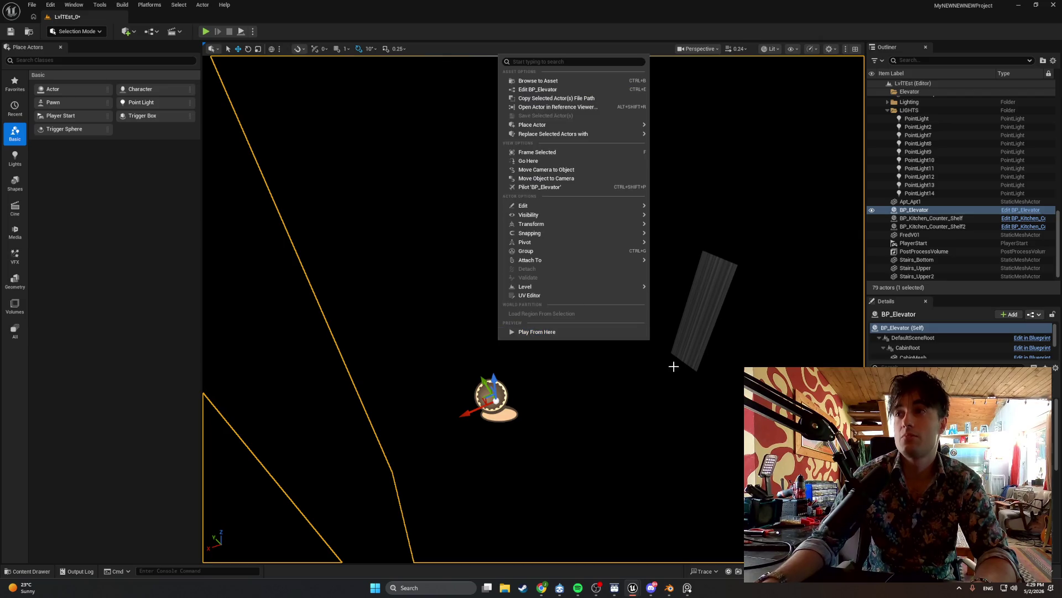
{"action": "left_click", "coordinate": [31, 571]}
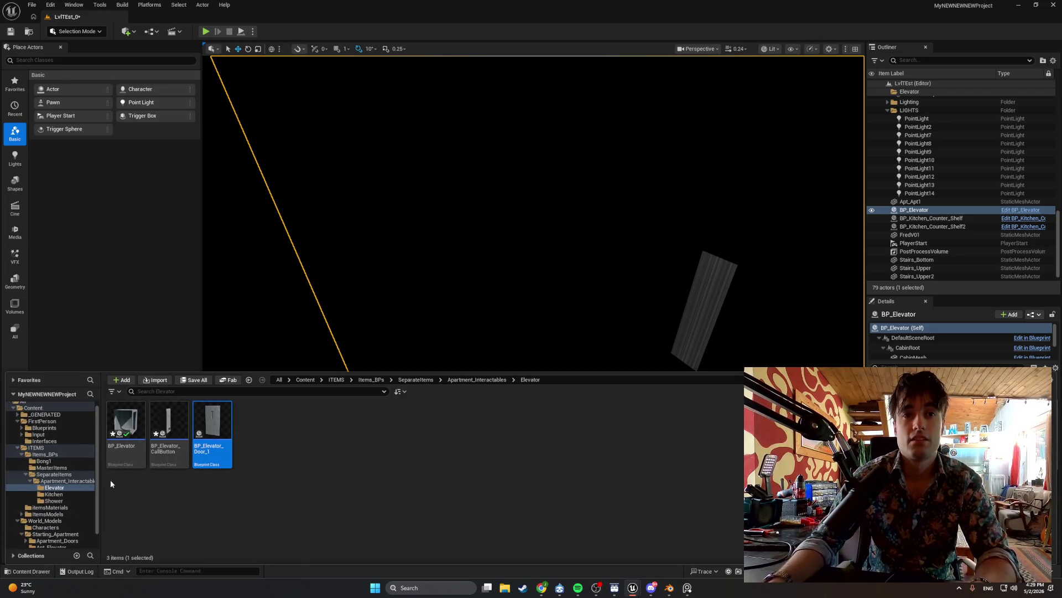
Open the Elevator static mesh from the Apt_Elevator folder in the mesh editor.
{"action": "scroll", "coordinate": [64, 526], "scroll_direction": "down", "scroll_amount": 1}
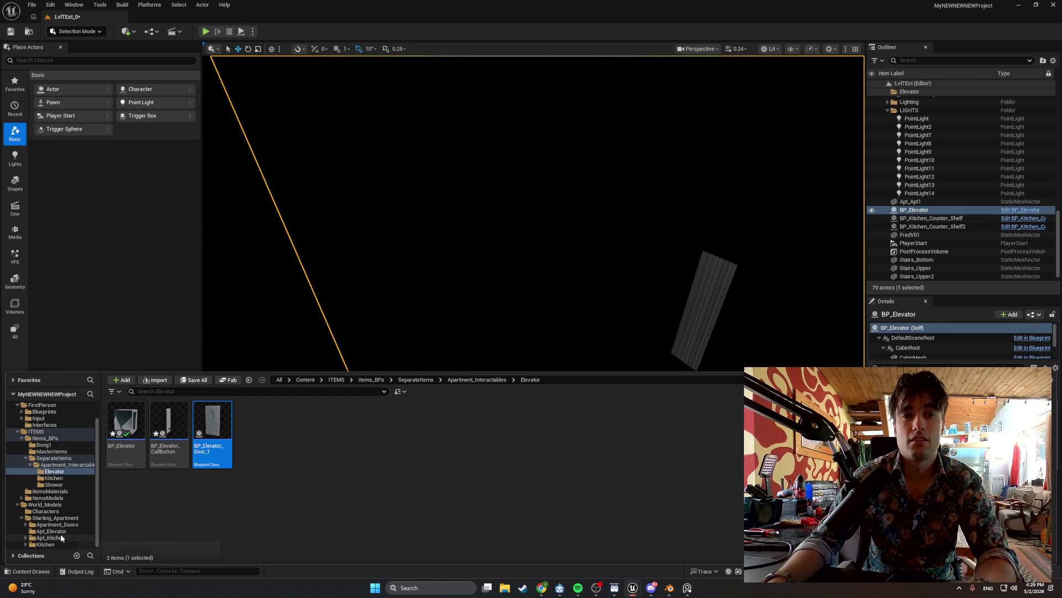
{"action": "left_click", "coordinate": [61, 532]}
{"action": "right_click", "coordinate": [131, 424]}
{"action": "left_click", "coordinate": [158, 204]}
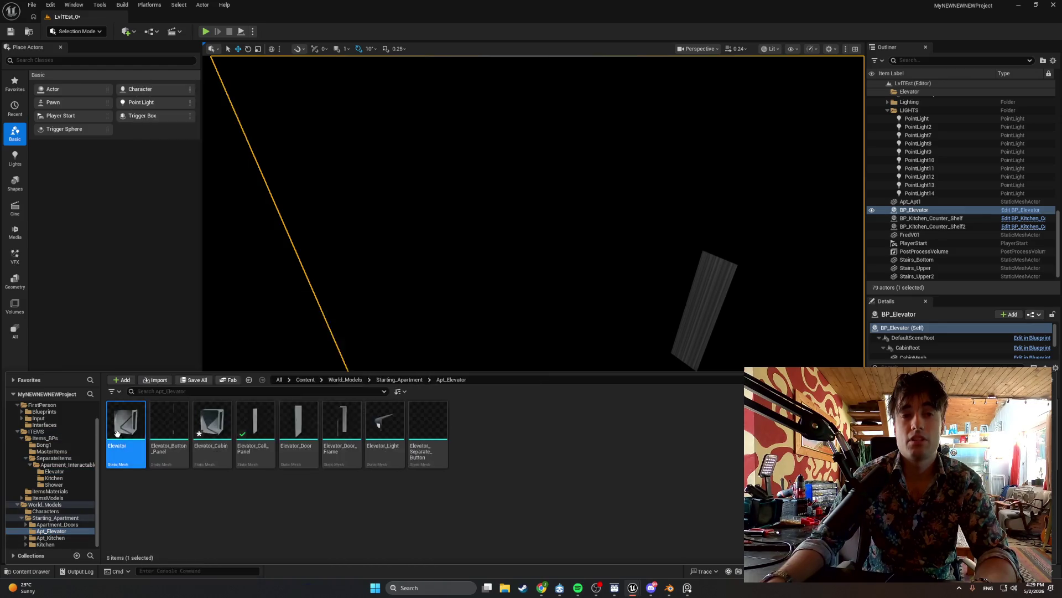
{"action": "scroll", "coordinate": [905, 232], "scroll_direction": "down", "scroll_amount": 10}
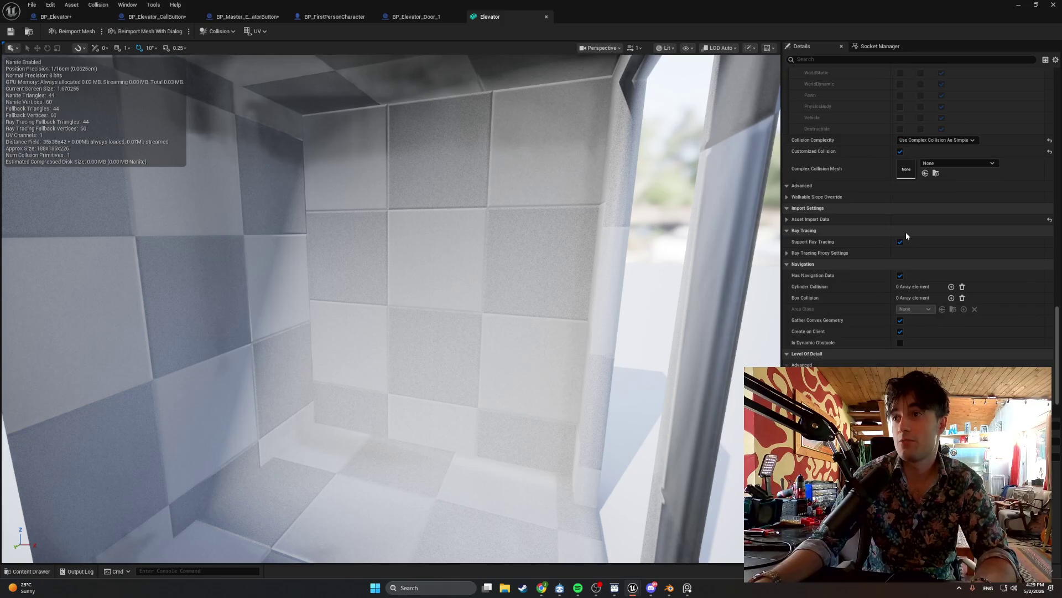
Check the Elevator mesh's Collision Complexity, keeping Use Complex Collision As Simple.
{"action": "left_click", "coordinate": [941, 162]}
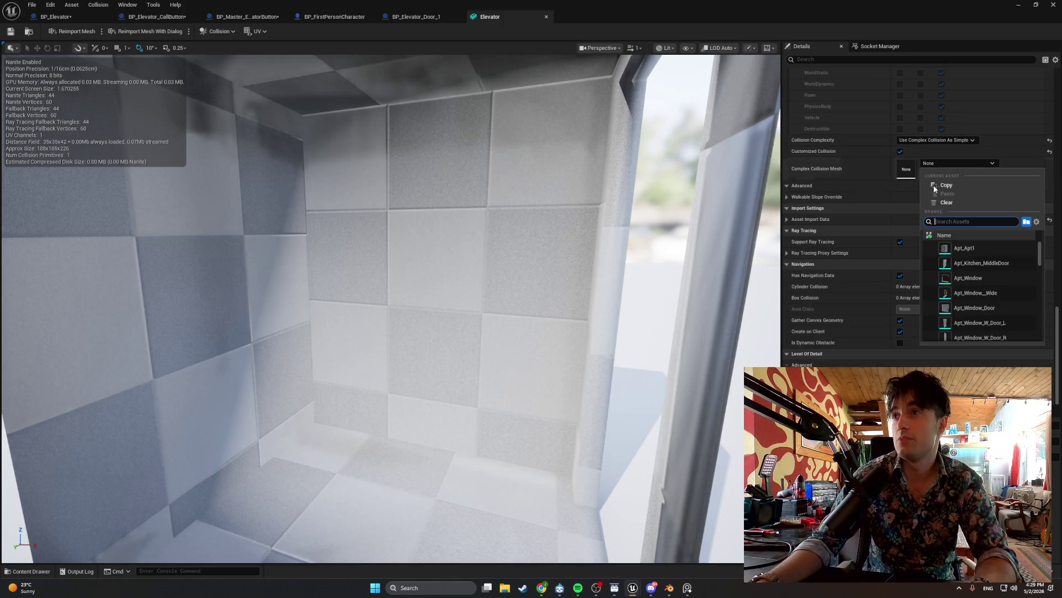
{"action": "left_click", "coordinate": [941, 145]}
{"action": "left_click", "coordinate": [937, 140]}
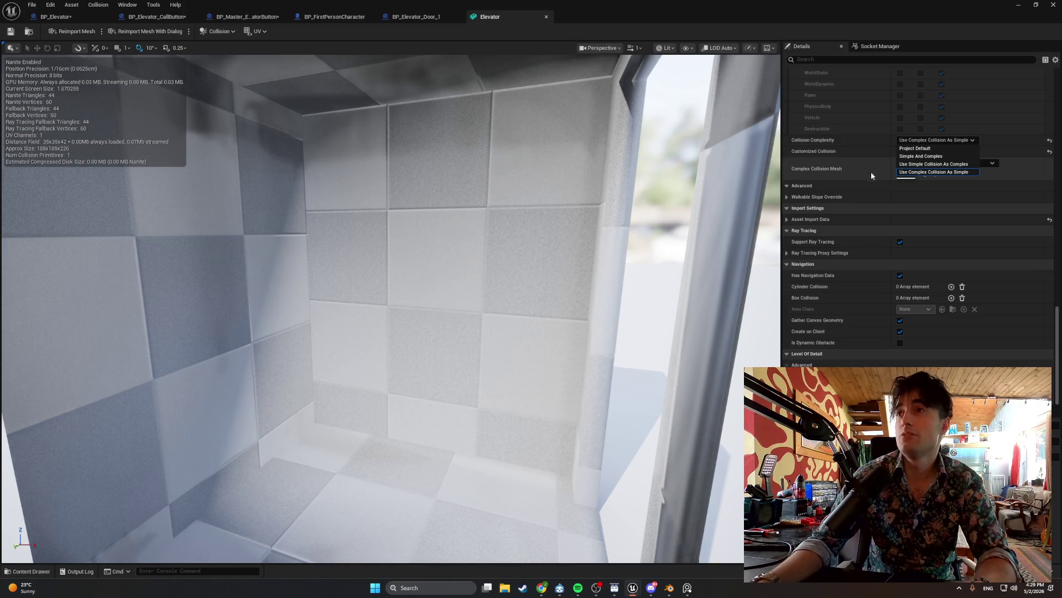
{"action": "left_click", "coordinate": [933, 172]}
Frame the whole Elevator mesh in the viewport and bring up the Content Drawer.
{"action": "left_click_drag", "start_coordinate": [664, 233], "coordinate": [636, 238]}
{"action": "key", "text": "f"}
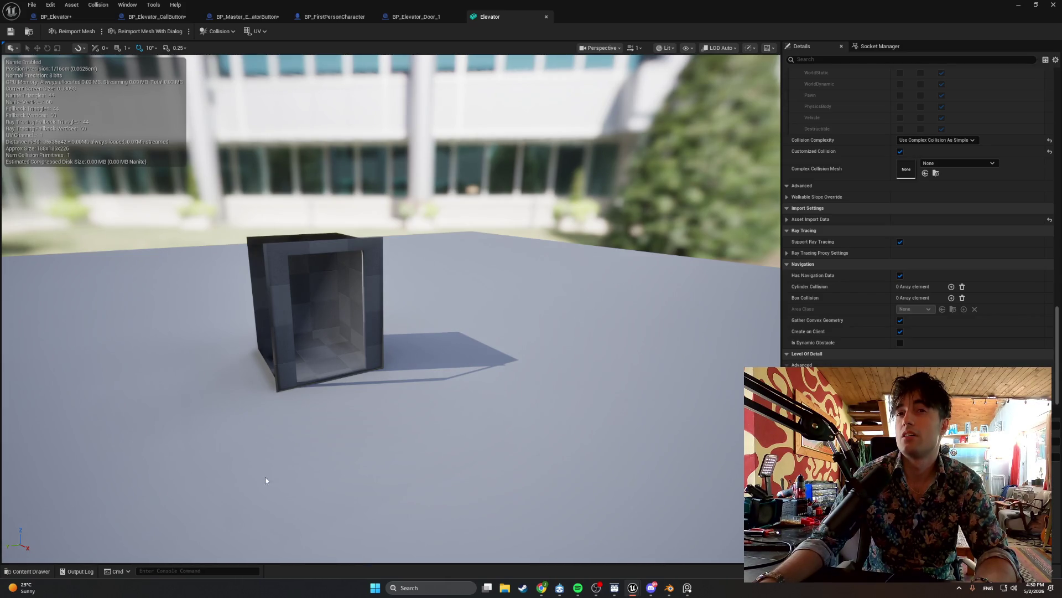
{"action": "left_click", "coordinate": [24, 571]}
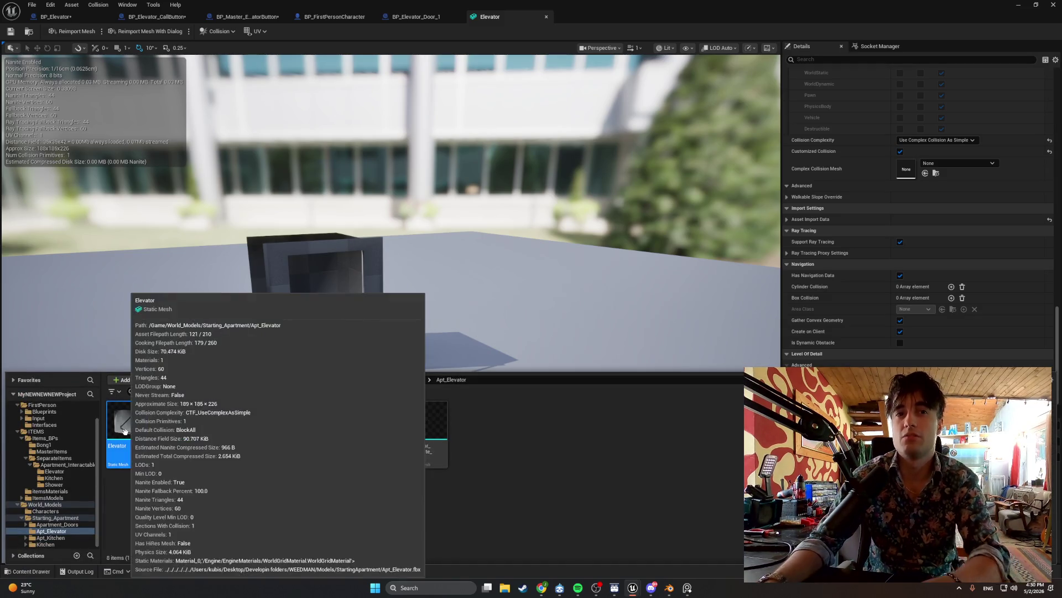
Force-delete the old Elevator mesh asset despite its references.
{"action": "key", "text": "Delete"}
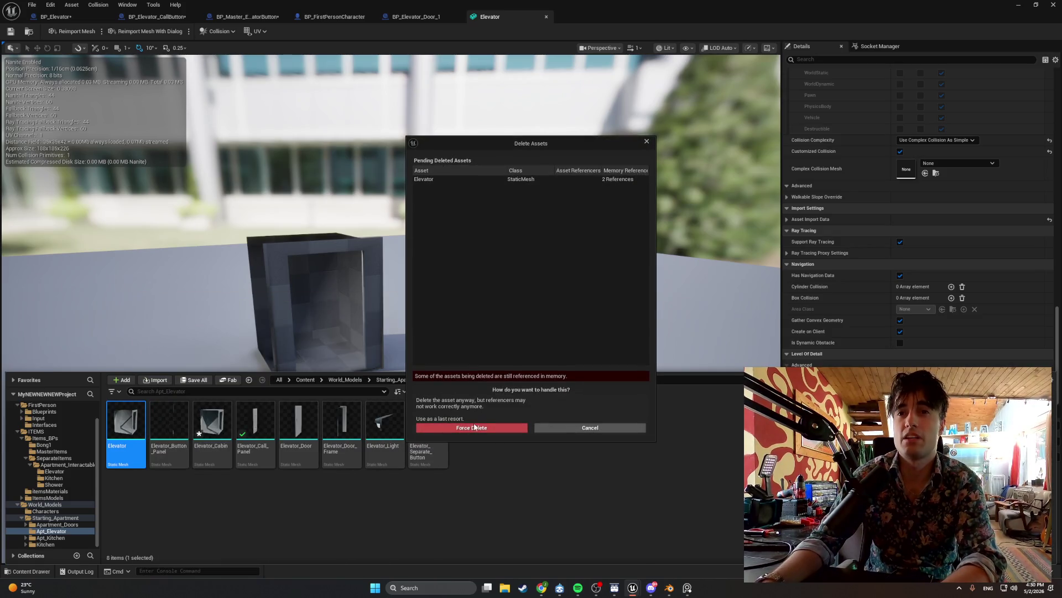
{"action": "key", "text": "Escape"}
{"action": "key", "text": "ctrl+space"}
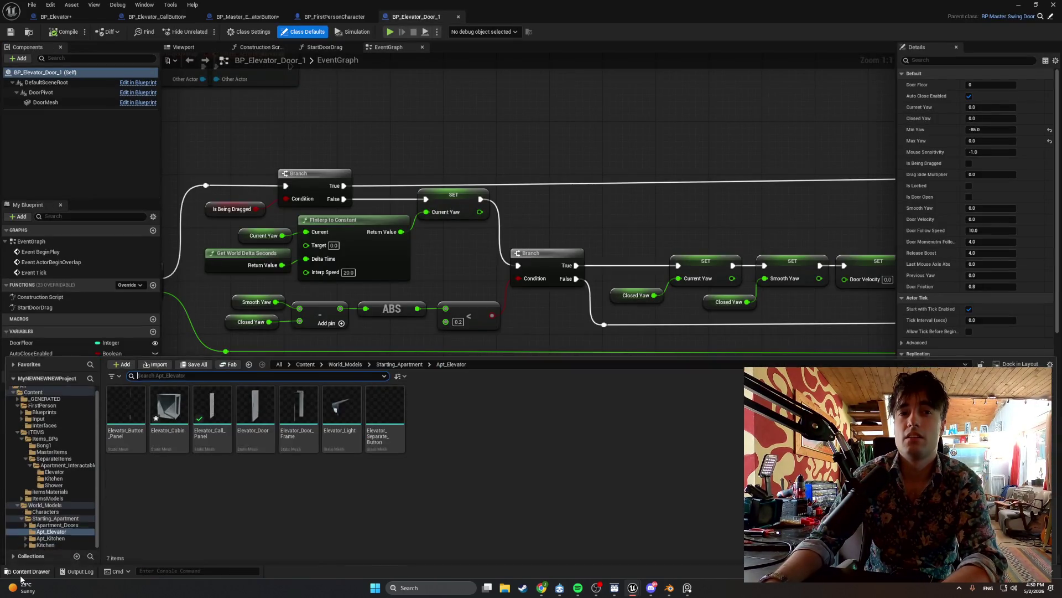
Set Elevator_Cabin's Collision Complexity to Use Complex Collision As Simple and return to the level editor.
{"action": "double_click", "coordinate": [180, 407]}
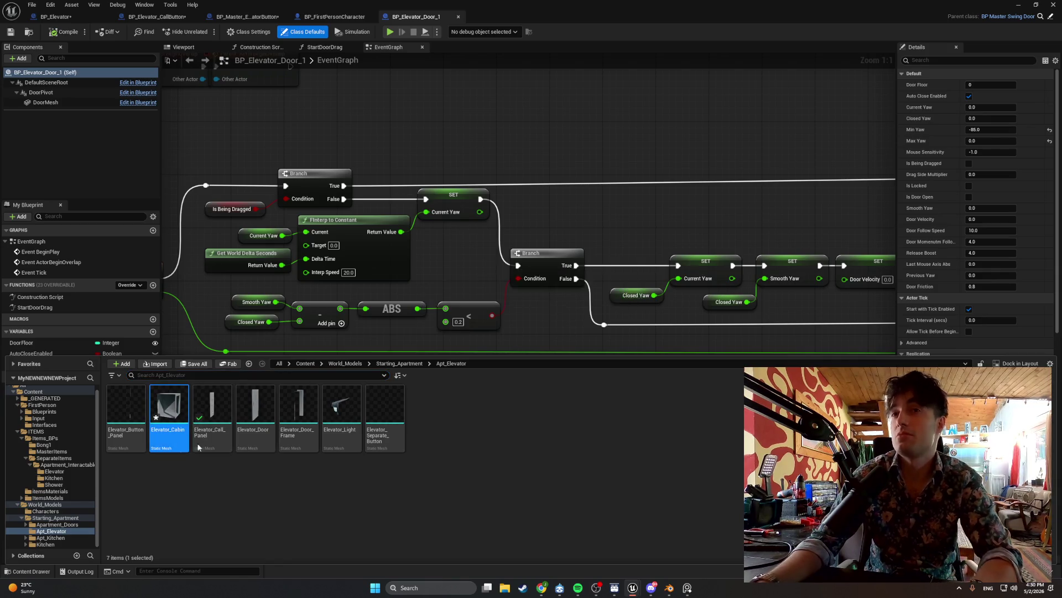
{"action": "scroll", "coordinate": [946, 290], "scroll_direction": "down", "scroll_amount": 10}
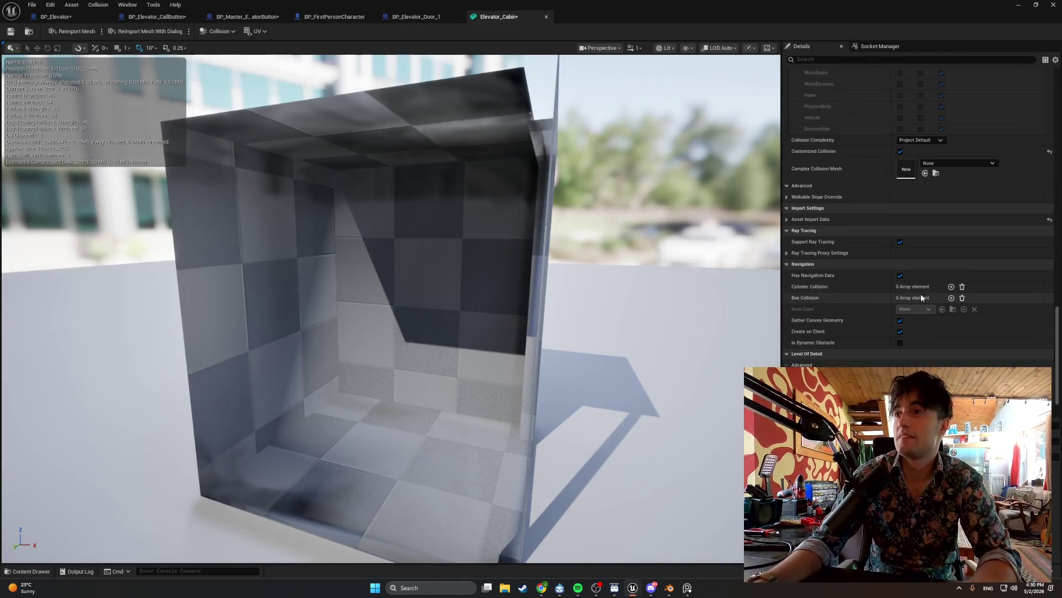
{"action": "left_click", "coordinate": [913, 140]}
{"action": "left_click", "coordinate": [930, 176]}
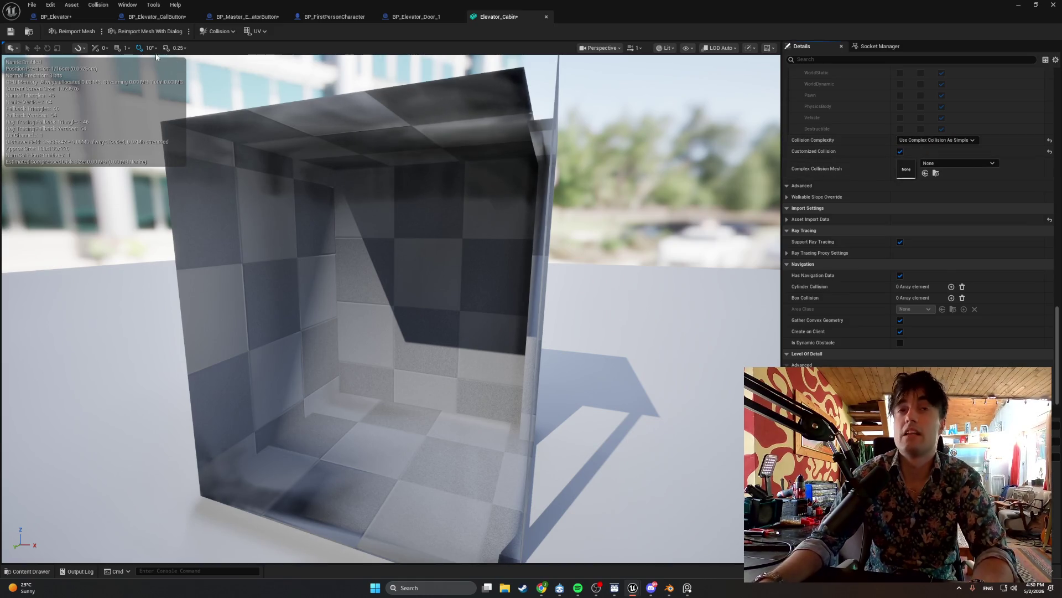
{"action": "left_click", "coordinate": [1019, 5]}
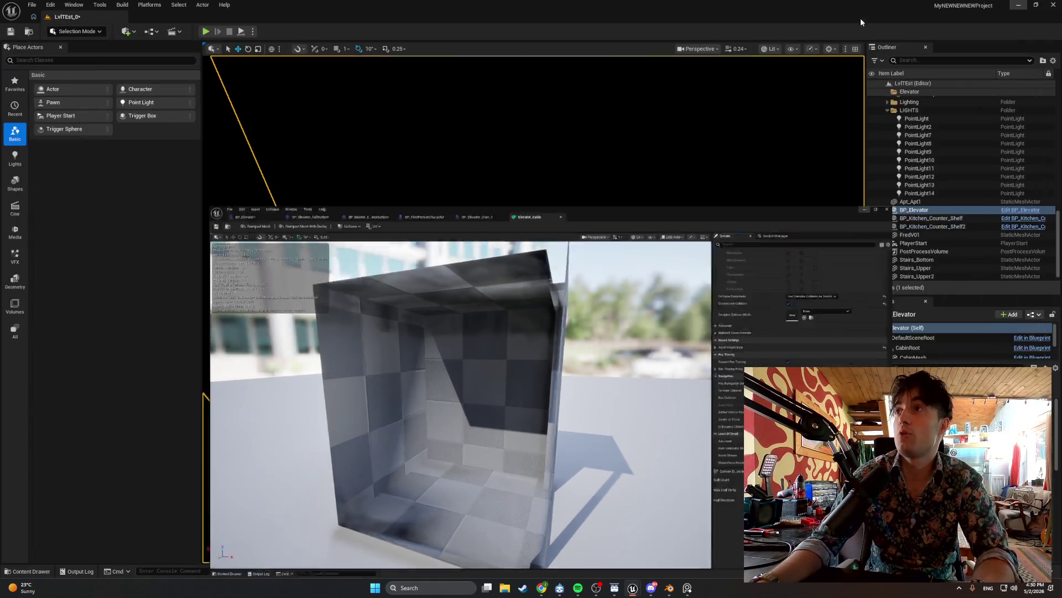
Playtest again, carrying the dark cylindrical item toward the hallway under the stairs and dropping it.
{"action": "left_click", "coordinate": [205, 31]}
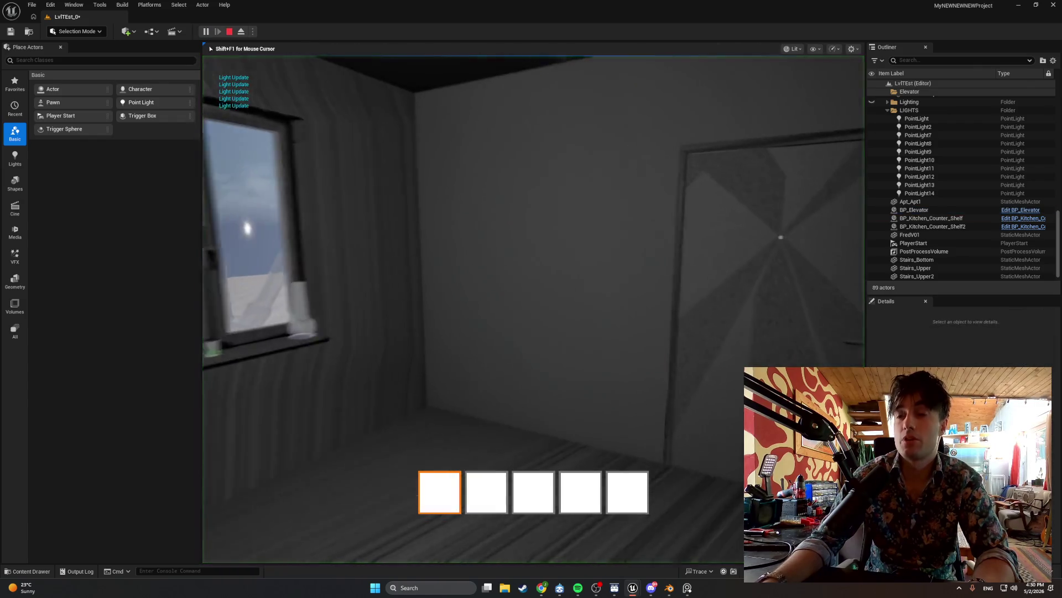
{"action": "mouse_move", "coordinate": [531, 299]}
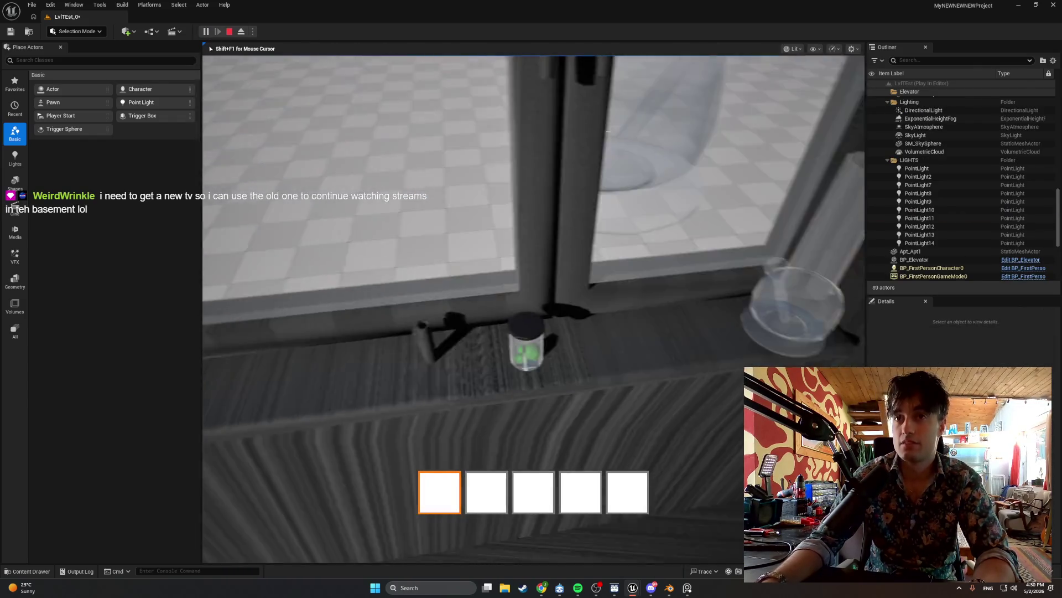
{"action": "key", "text": "e"}
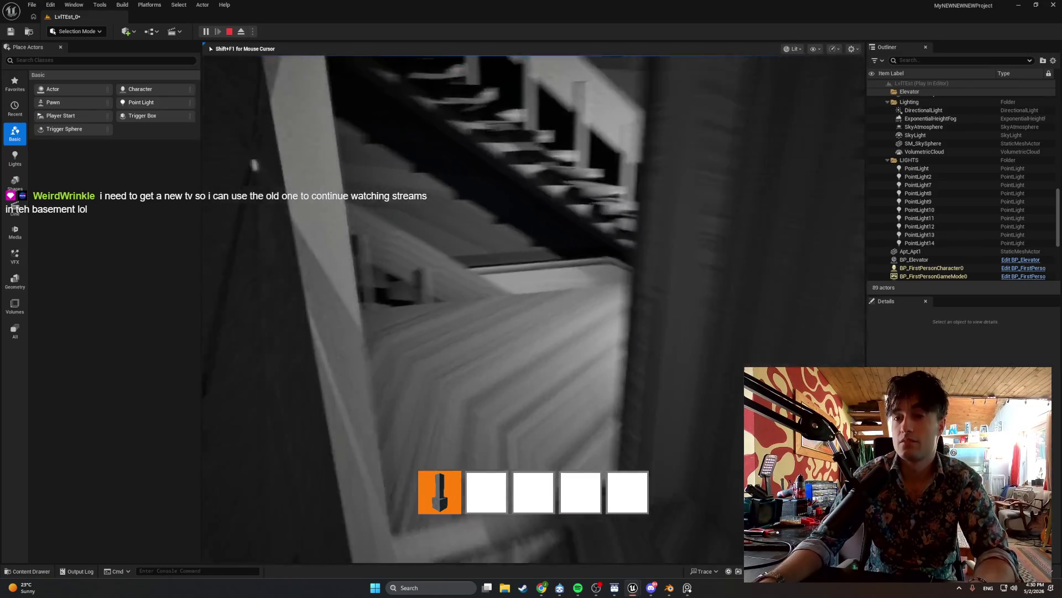
{"action": "key", "text": "w"}
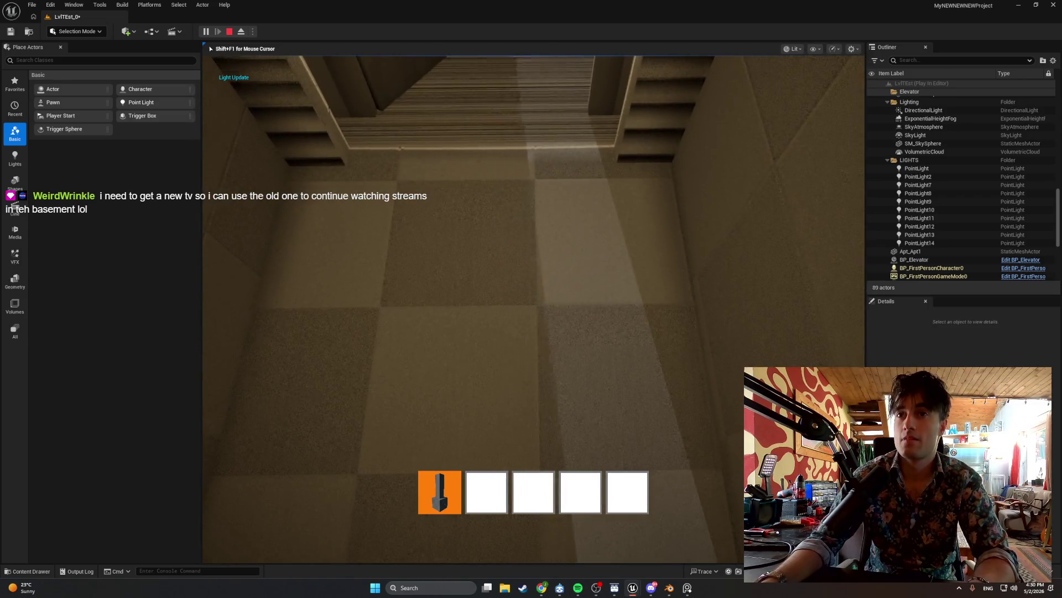
{"action": "key", "text": "q"}
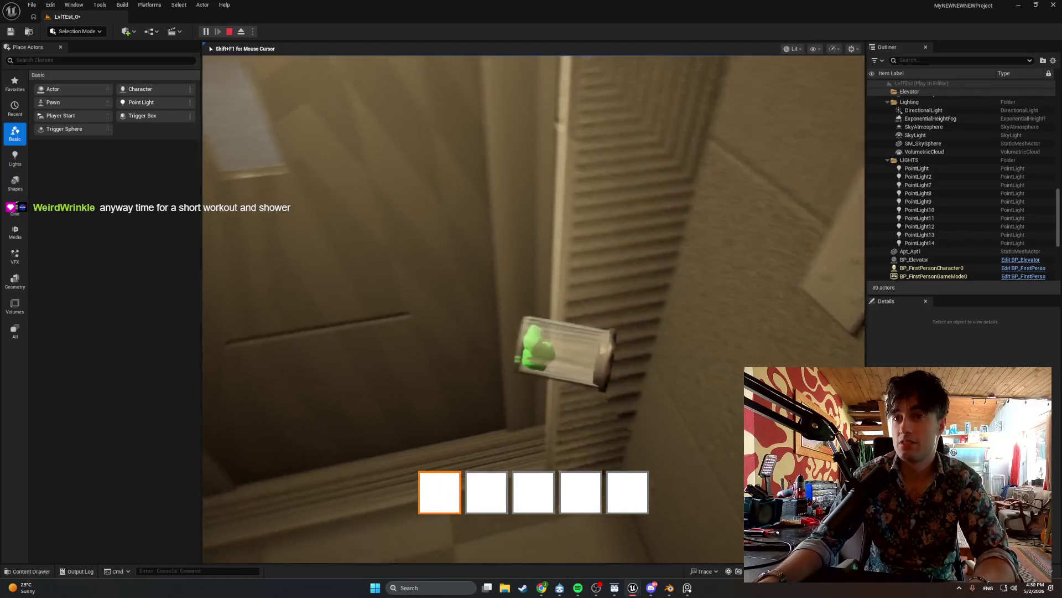
Let go of the held green capsule during the play session.
{"action": "left_click", "coordinate": [531, 299]}
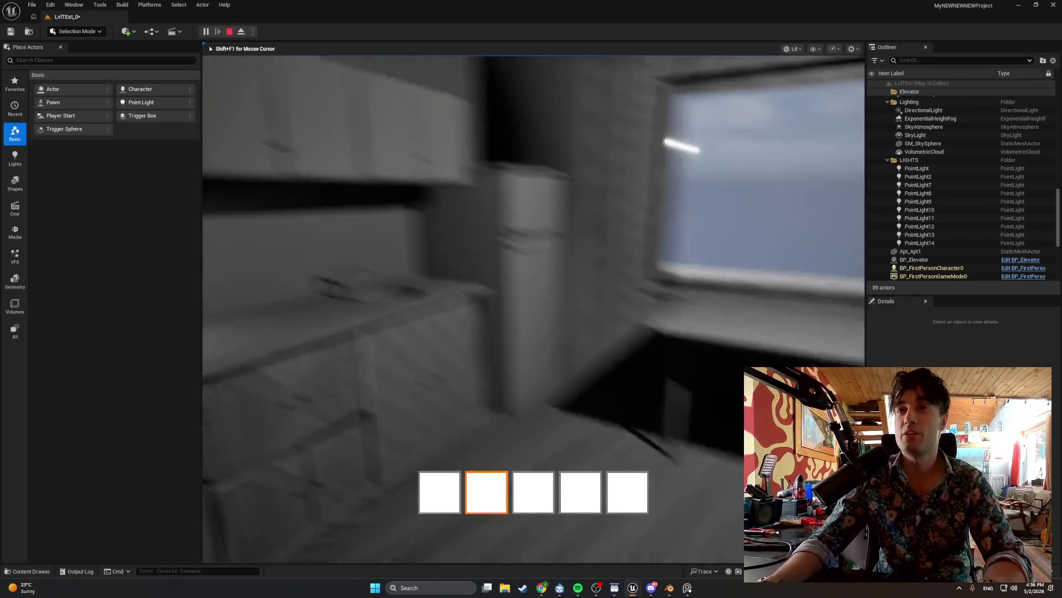
Walk through the hallway and lit room up to the elevator door, then stop the play test.
{"action": "key", "text": "w"}
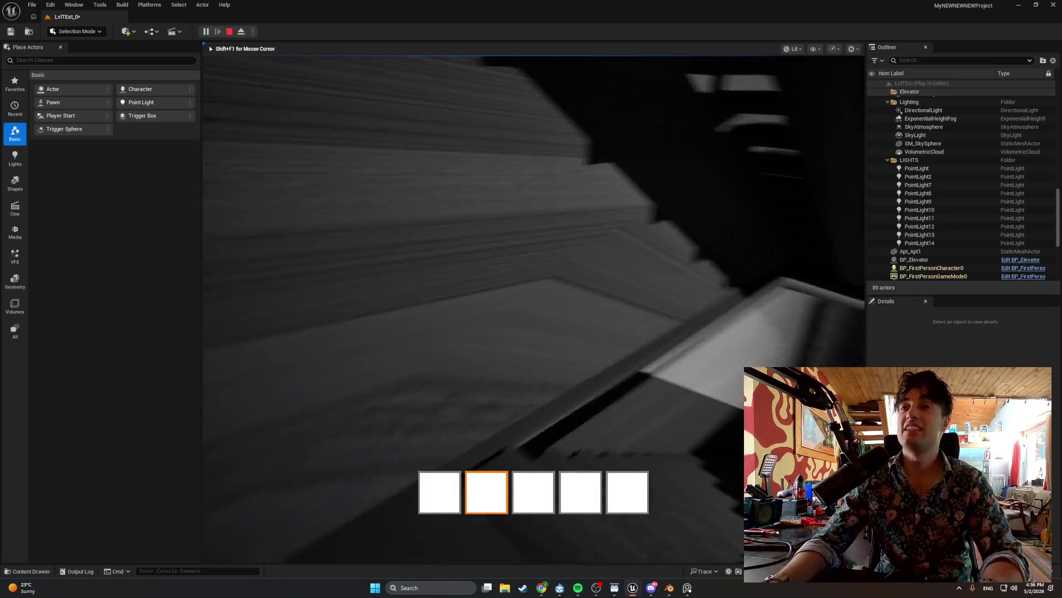
{"action": "key", "text": "w"}
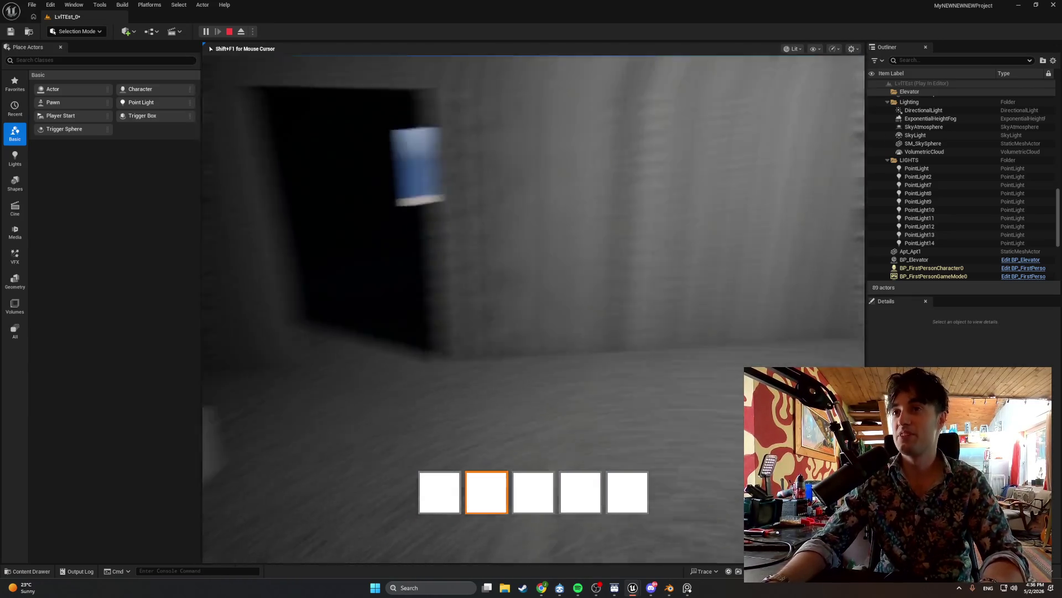
{"action": "key", "text": "w"}
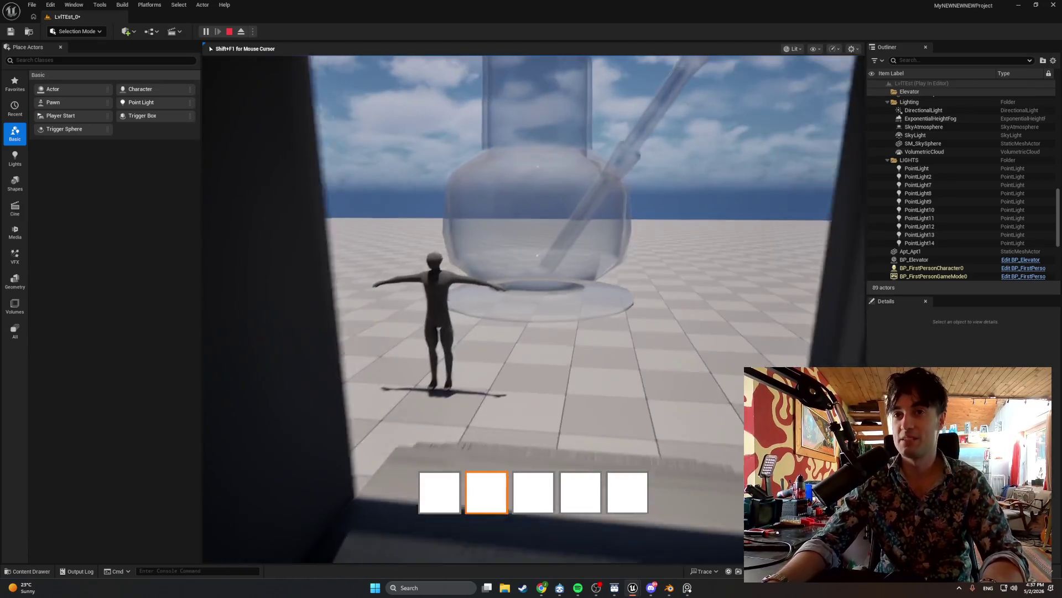
{"action": "key", "text": "w"}
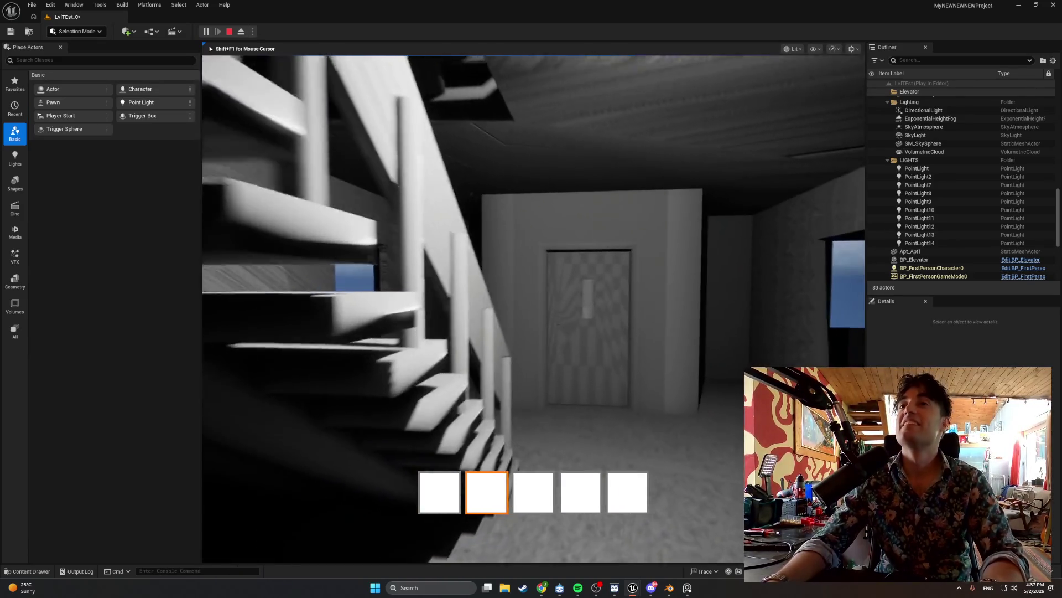
{"action": "key", "text": "w"}
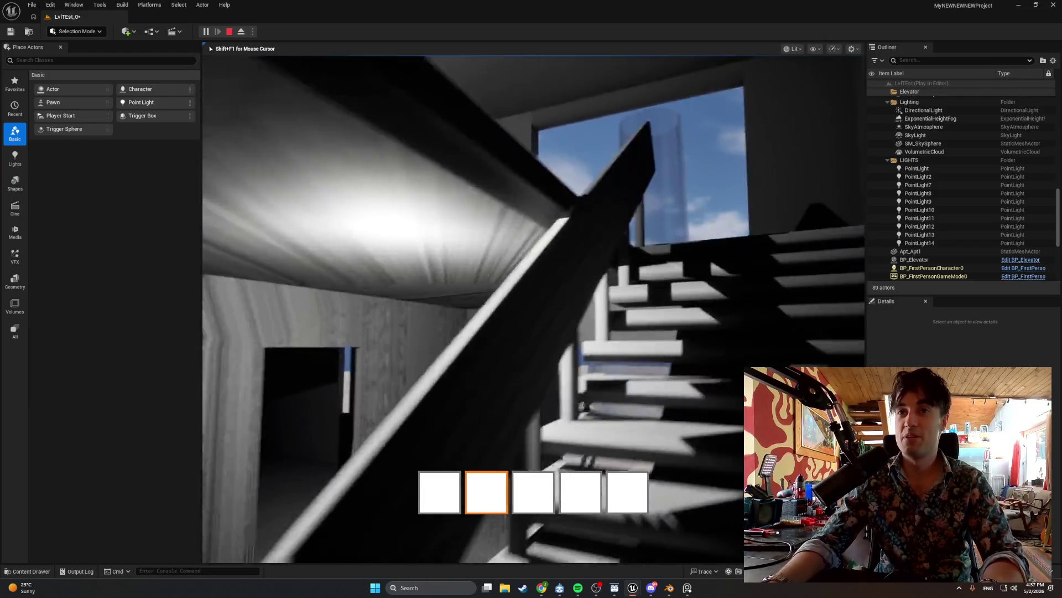
{"action": "key", "text": "w"}
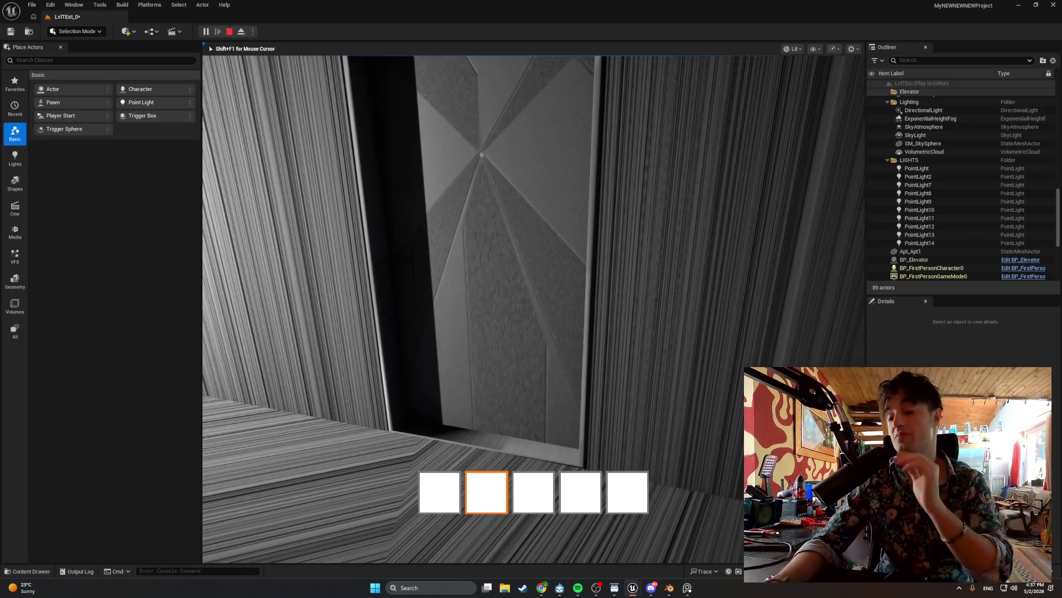
{"action": "key", "text": "Escape"}
{"action": "left_click_drag", "start_coordinate": [257, 457], "coordinate": [256, 457]}
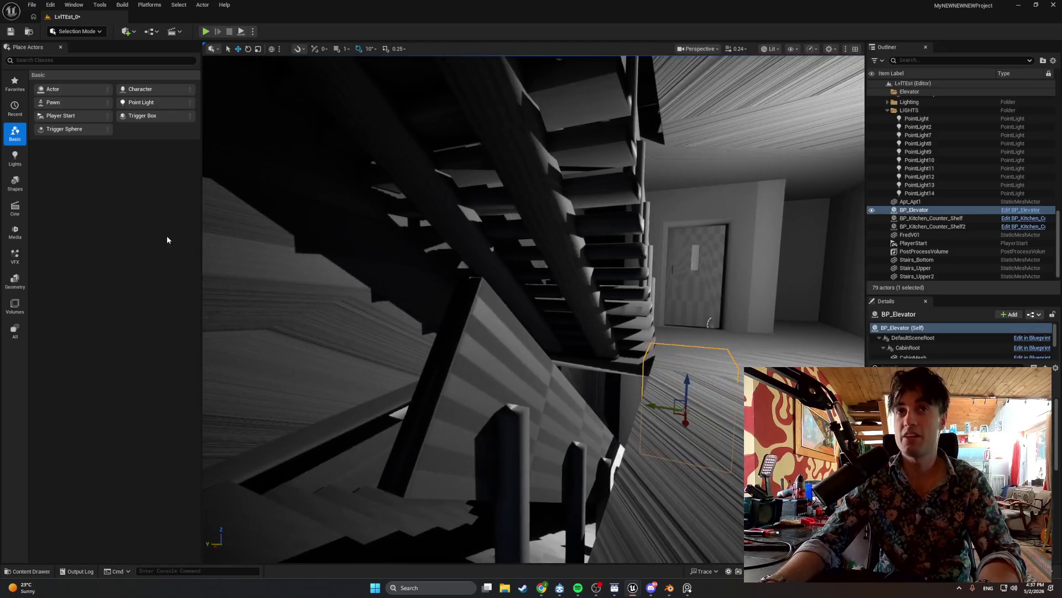
Launch a new Play-in-Editor session with the toolbar Play button.
{"action": "left_click", "coordinate": [205, 31]}
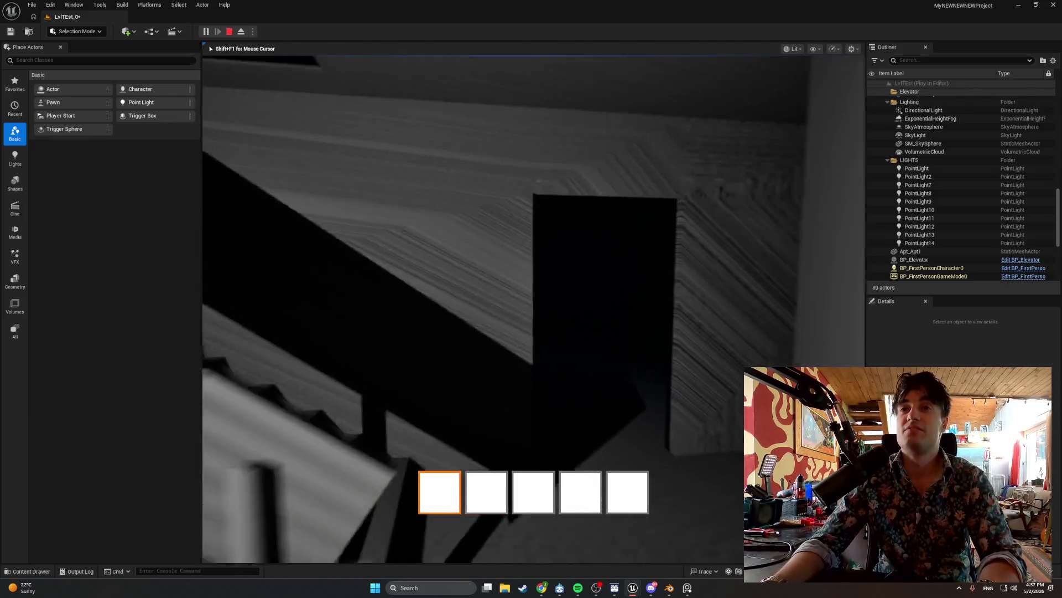
Walk past the stairs up to the checkered elevator door.
{"action": "key", "text": "w"}
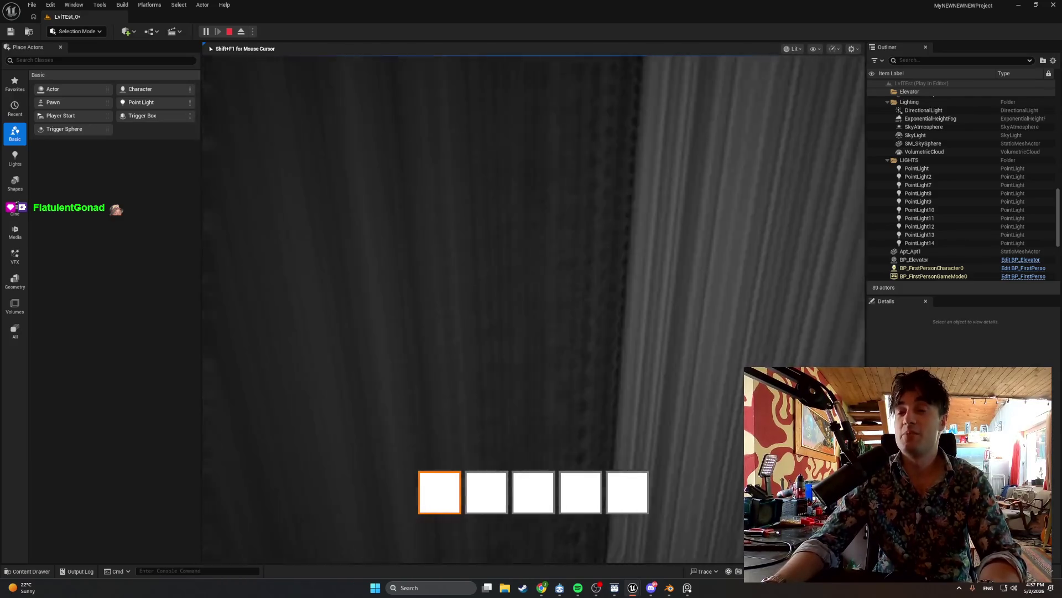
{"action": "key", "text": "s"}
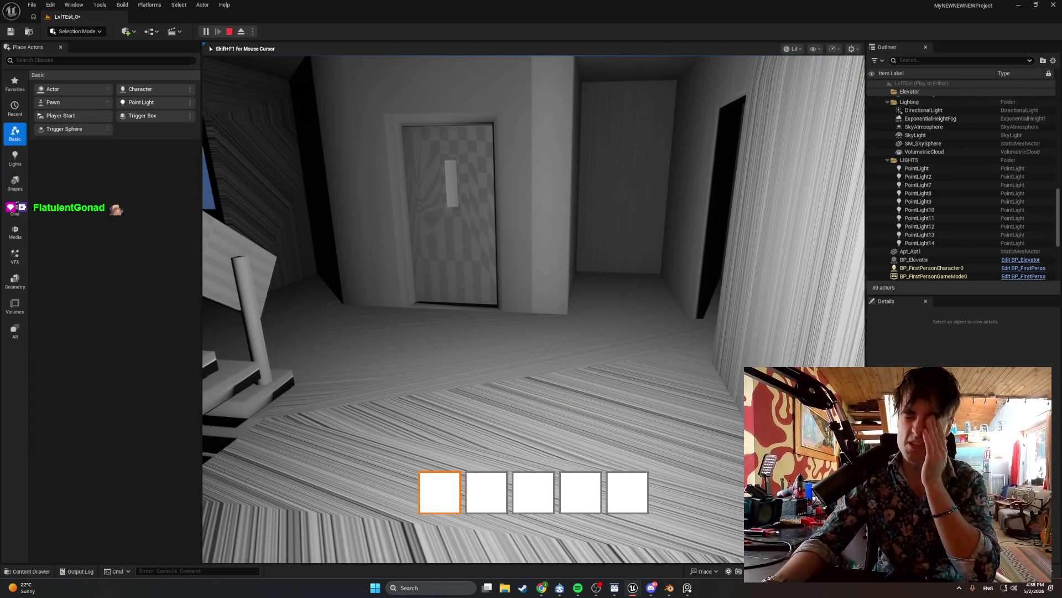
{"action": "key", "text": "w"}
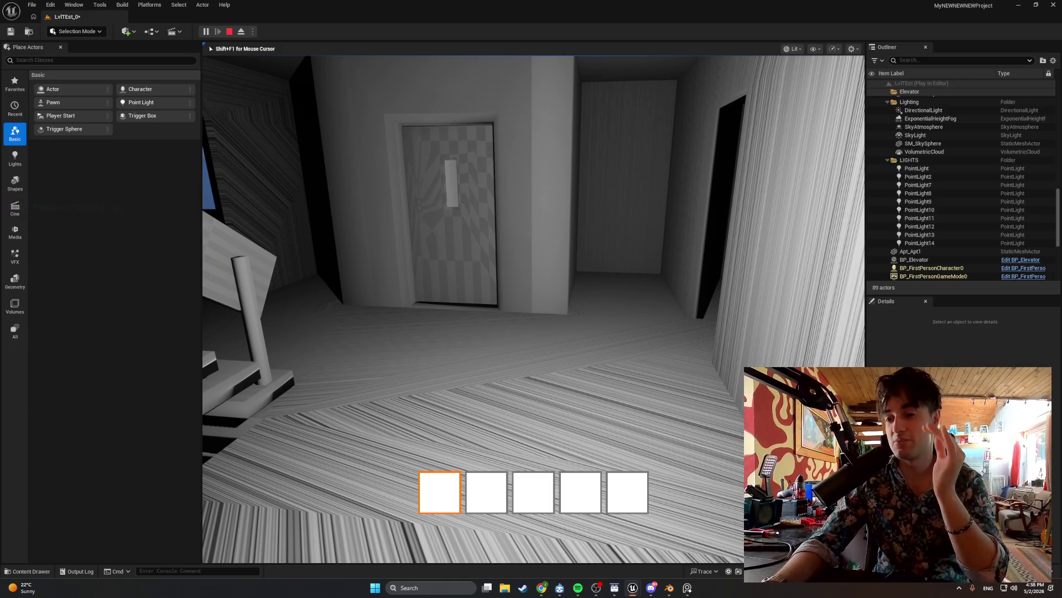
{"action": "key", "text": "w"}
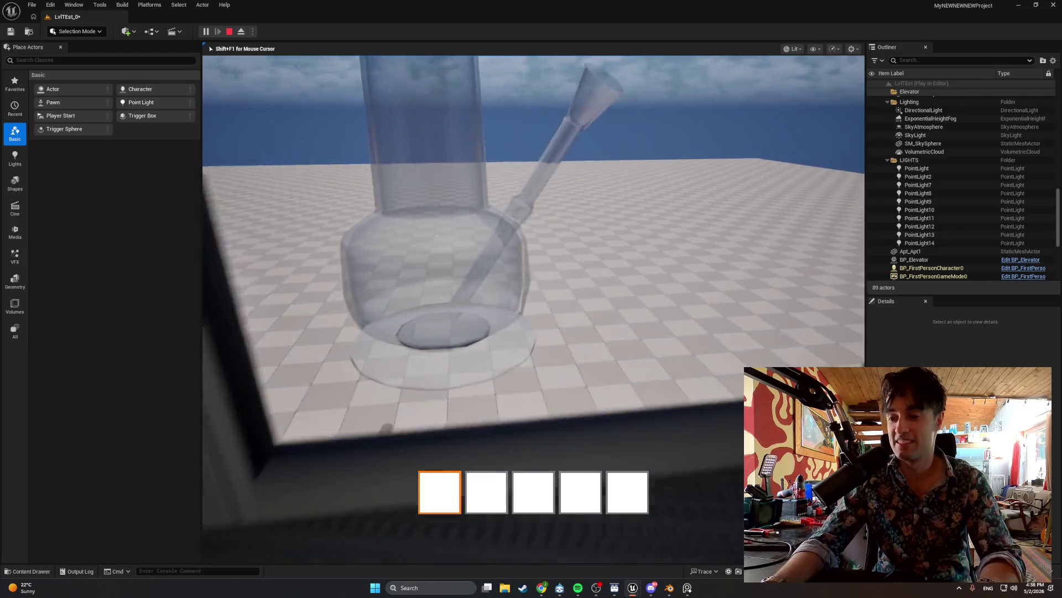
{"action": "key", "text": "w"}
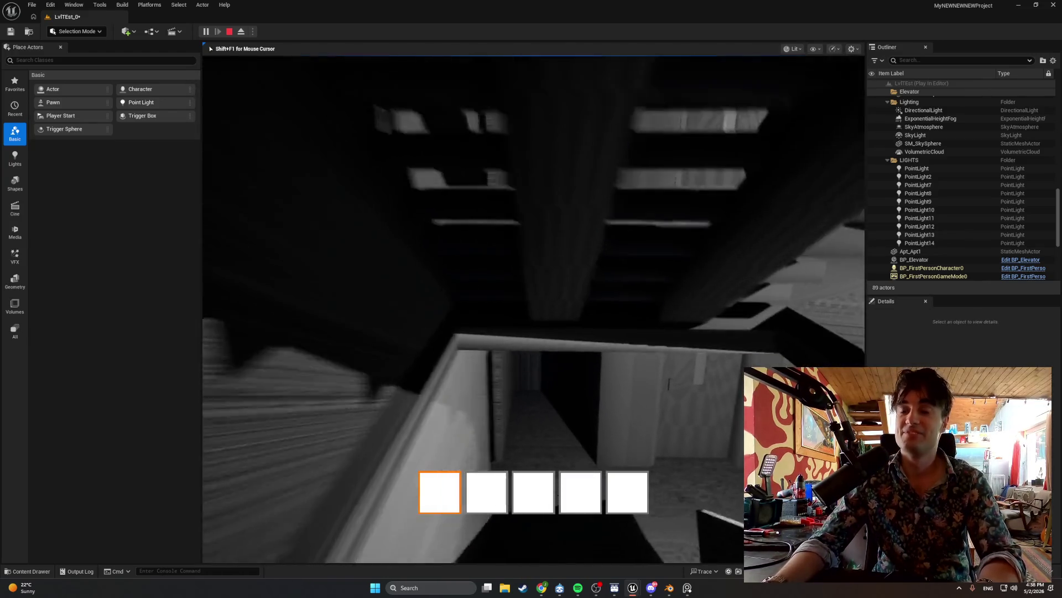
{"action": "key", "text": "w"}
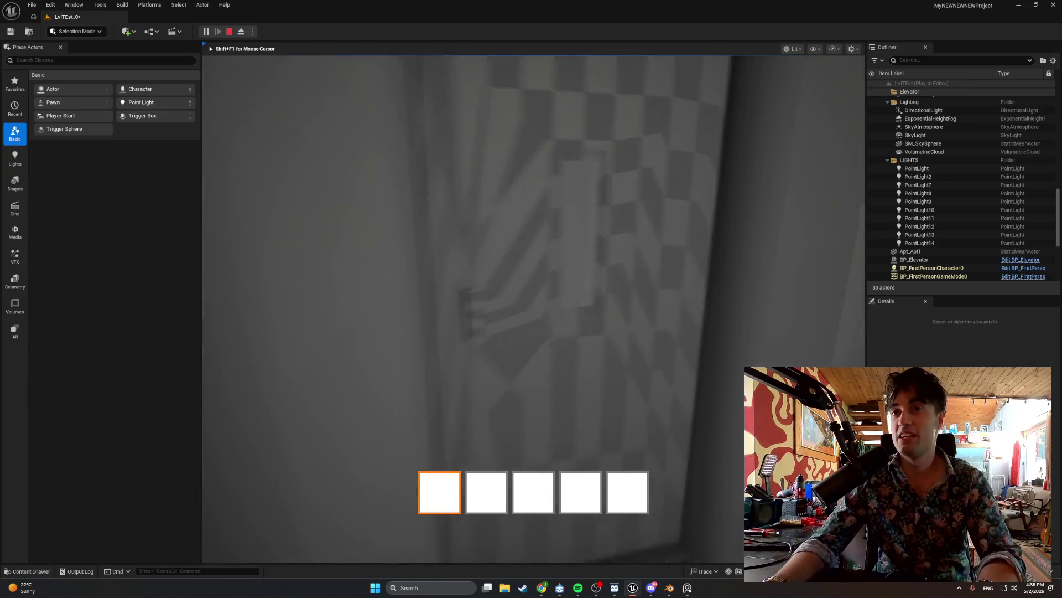
{"action": "key", "text": "s"}
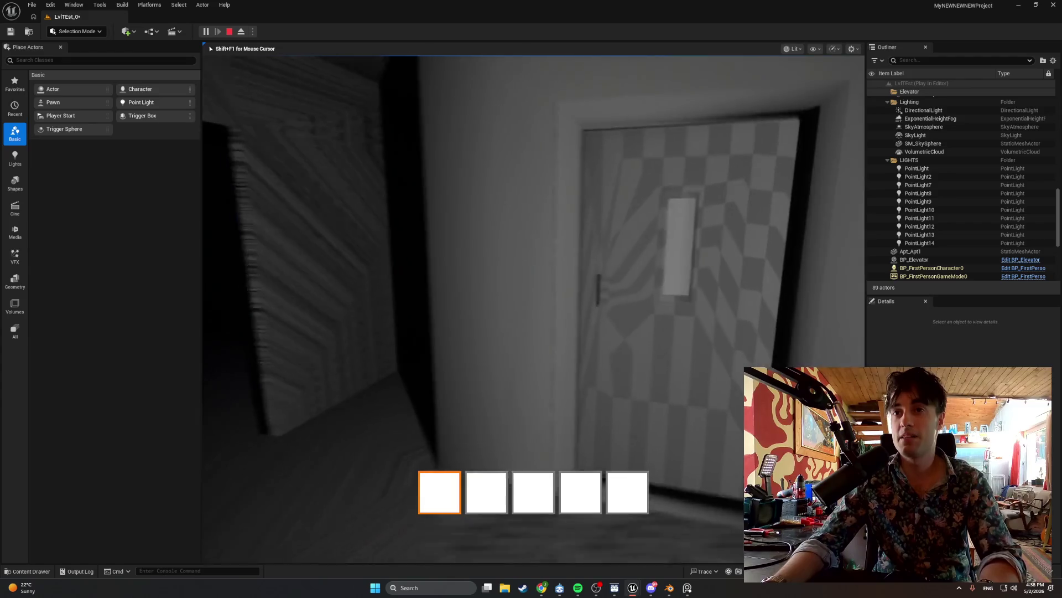
{"action": "key", "text": "w"}
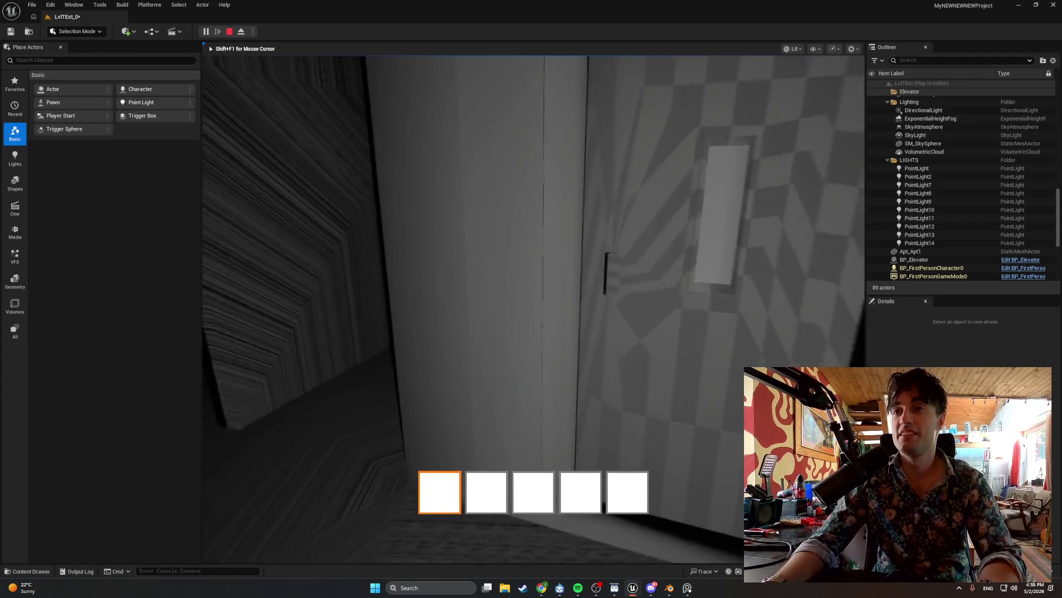
{"action": "key", "text": "w"}
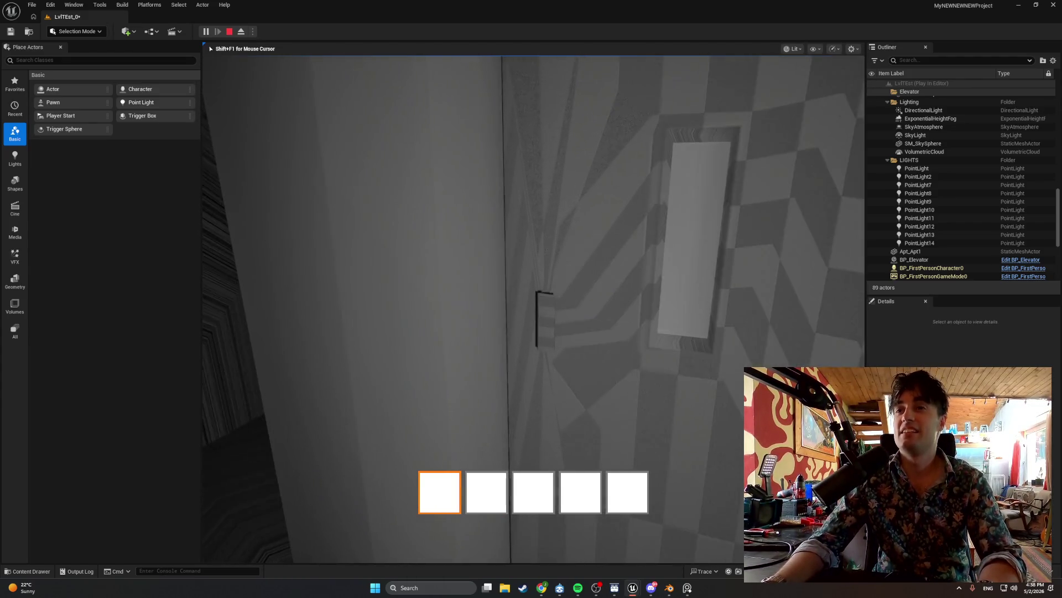
Line up facing the door's call panel and press E to slide the elevator door open.
{"action": "key", "text": "d"}
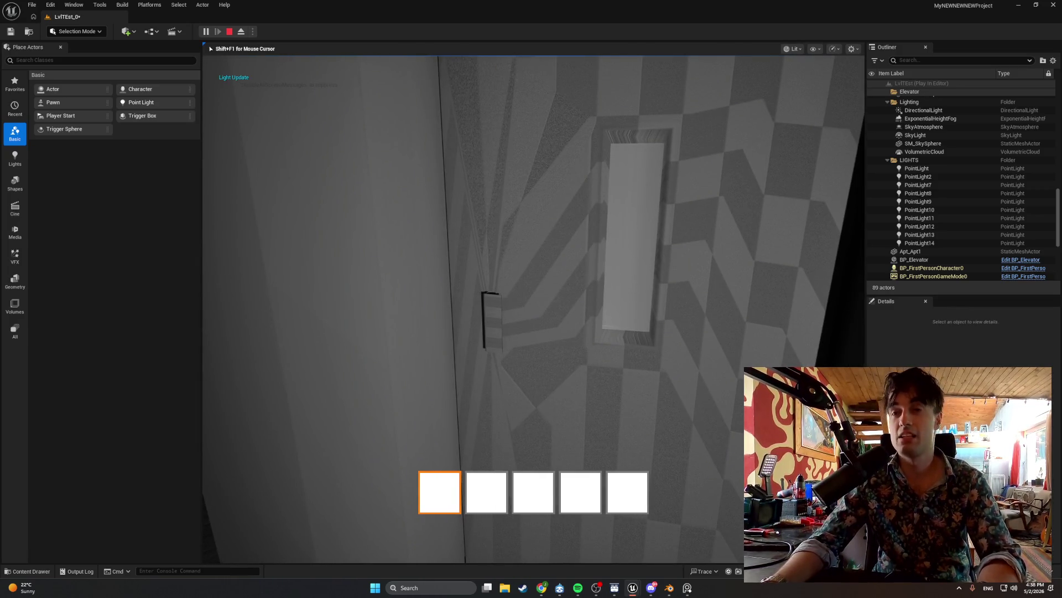
{"action": "key", "text": "d"}
{"action": "key", "text": "d"}
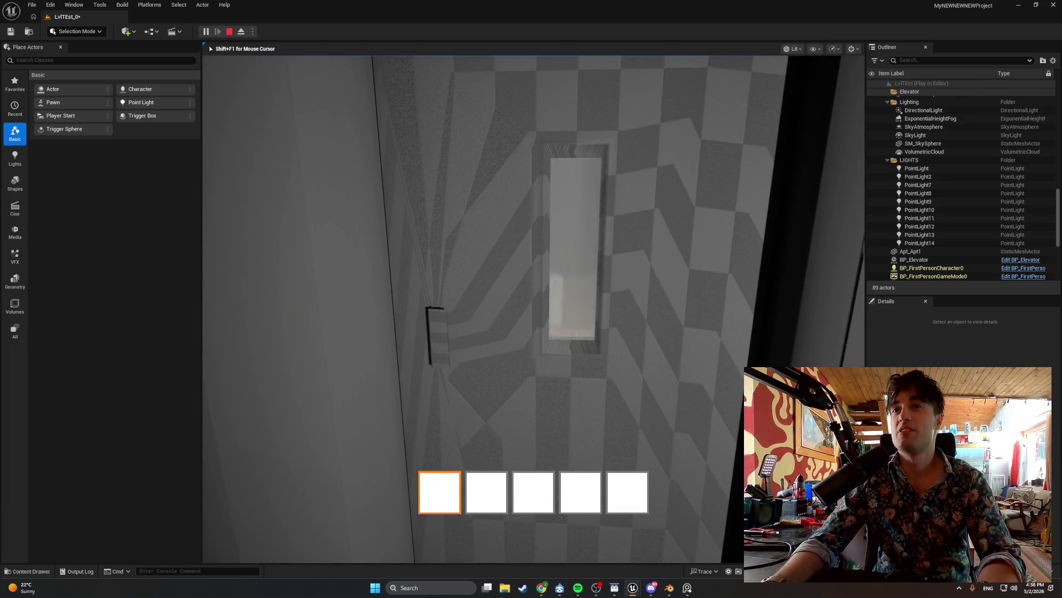
{"action": "key", "text": "s"}
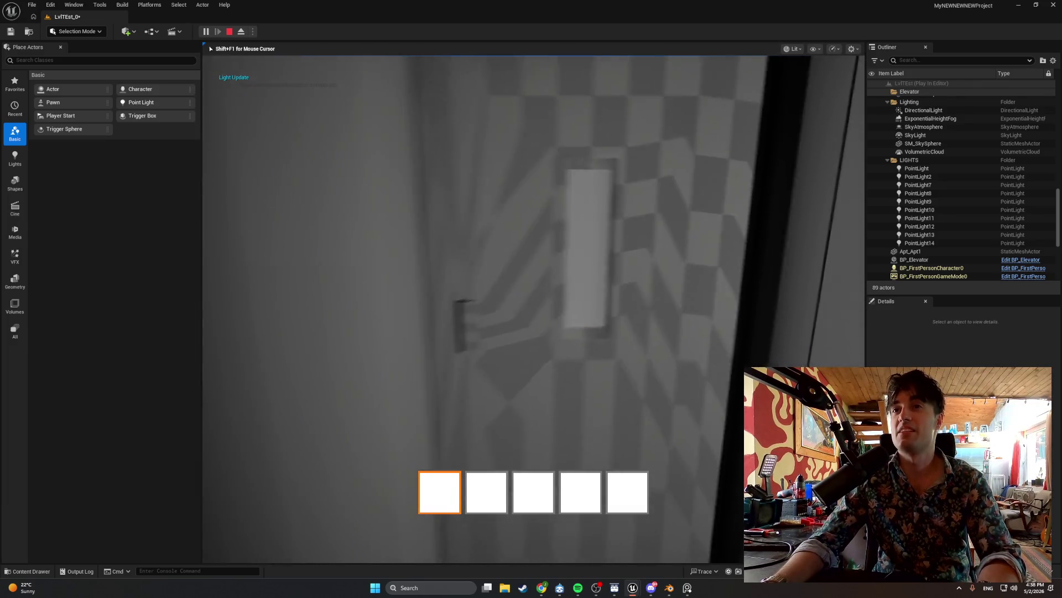
{"action": "key", "text": "w"}
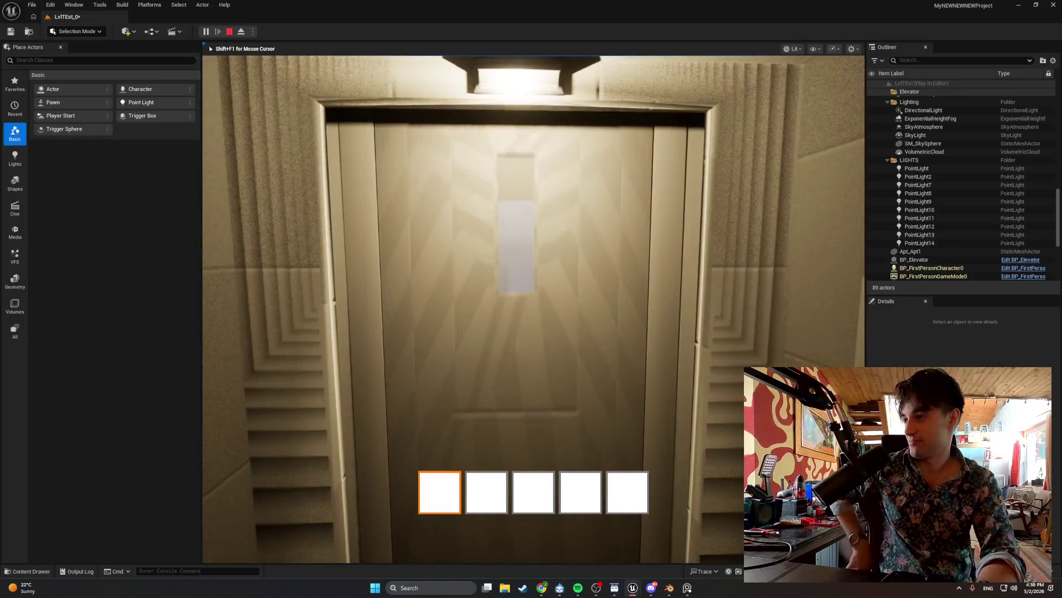
{"action": "key", "text": "e"}
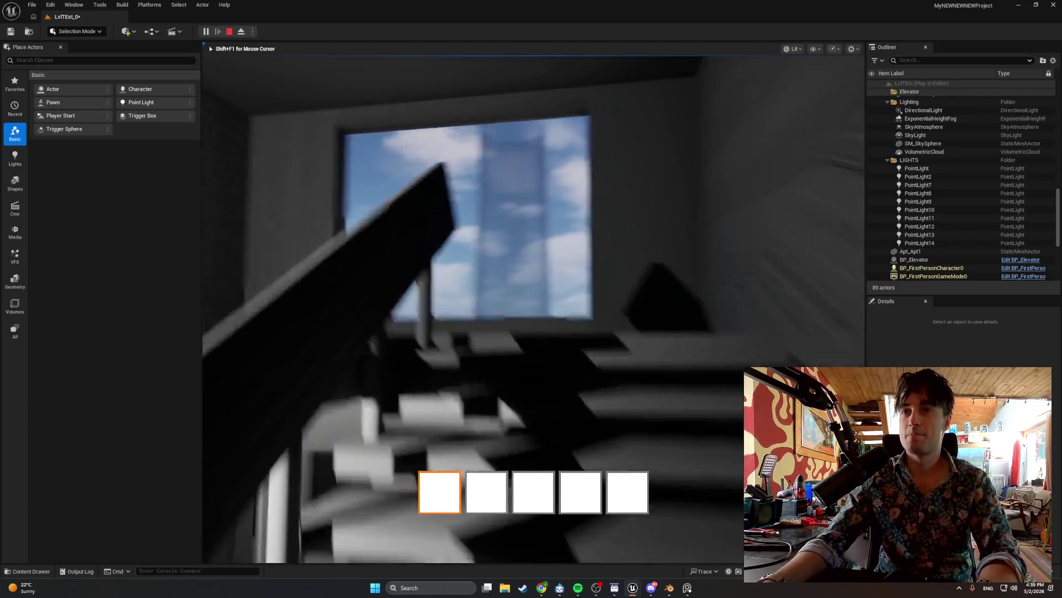
Walk through the doorway and along the streaky gray corridor toward the outdoors.
{"action": "key", "text": "w"}
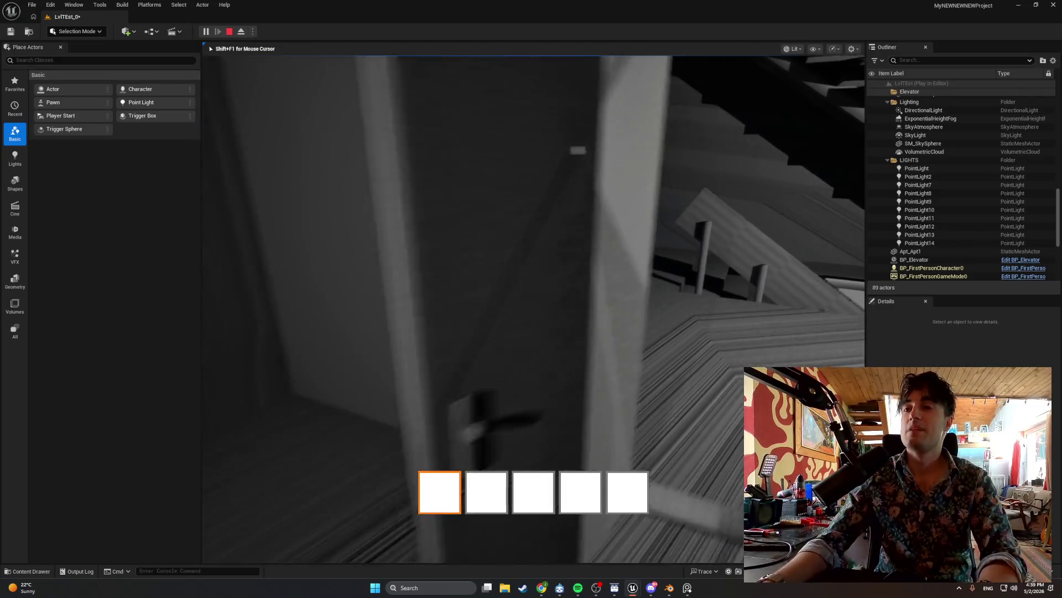
{"action": "key", "text": "w"}
{"action": "mouse_move", "coordinate": [533, 308]}
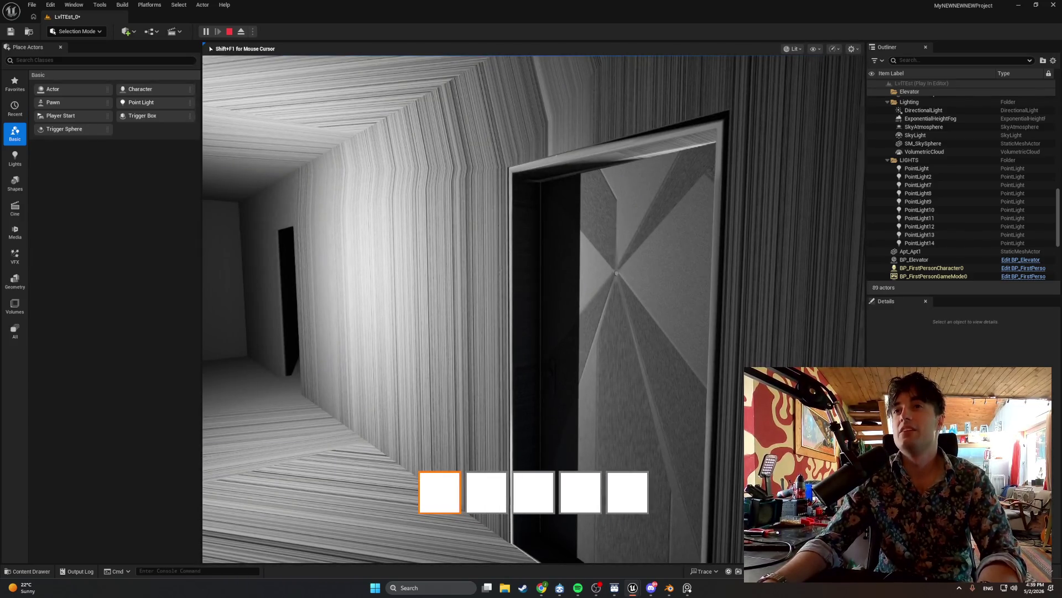
{"action": "key", "text": "w"}
{"action": "key", "text": "w"}
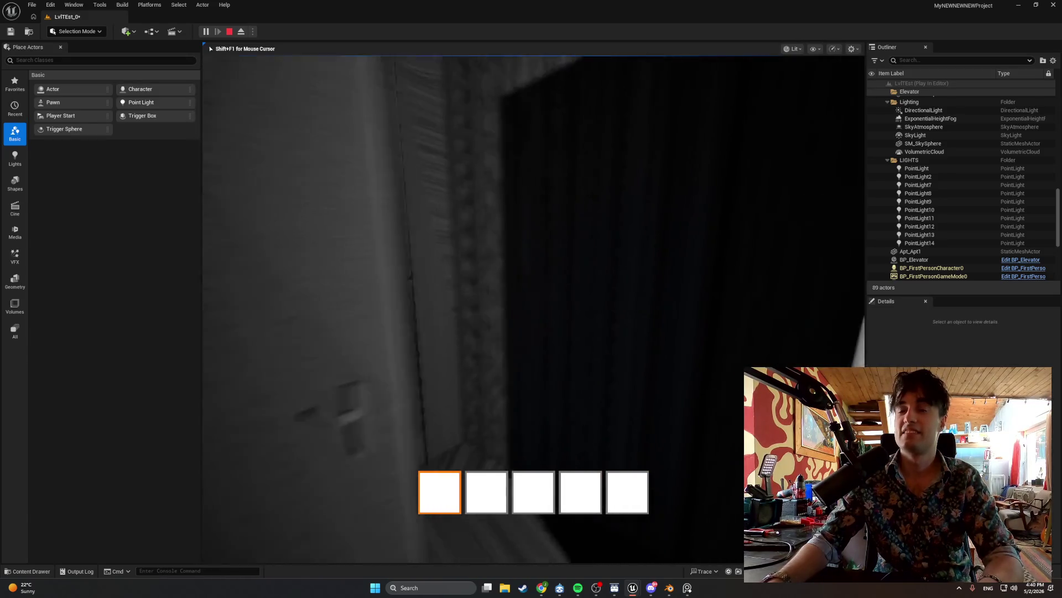
Walk up to the shower door in the play test, end the session, and select BP_Door_Shower.
{"action": "key", "text": "w"}
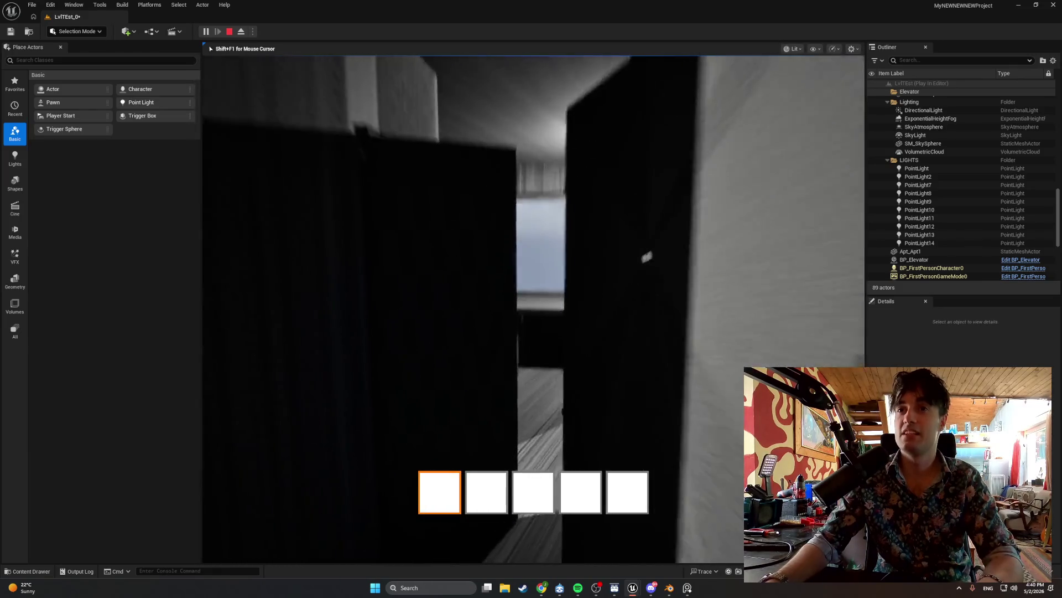
{"action": "key", "text": "w"}
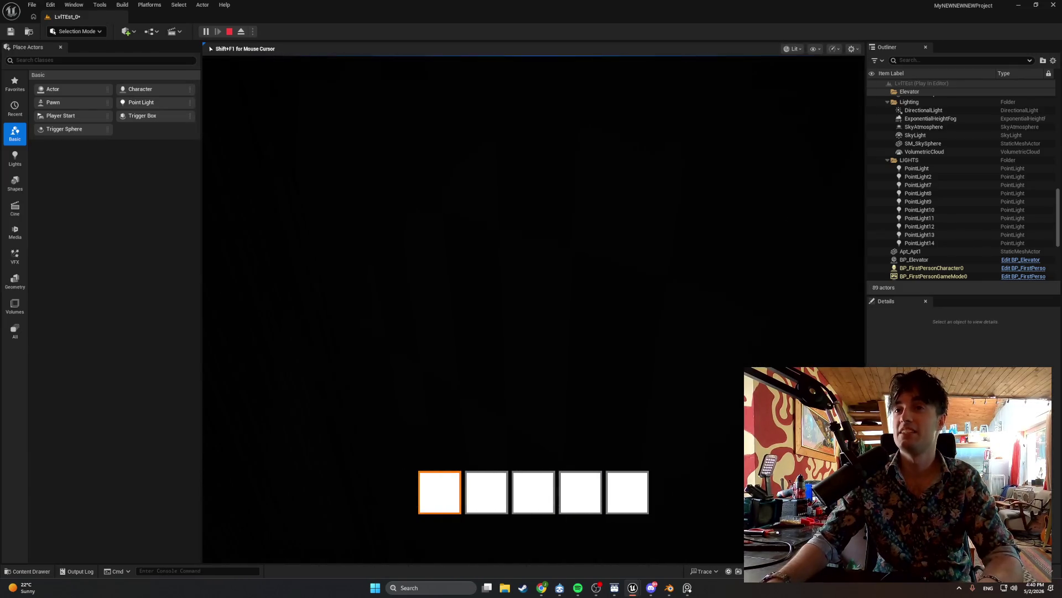
{"action": "key", "text": "s"}
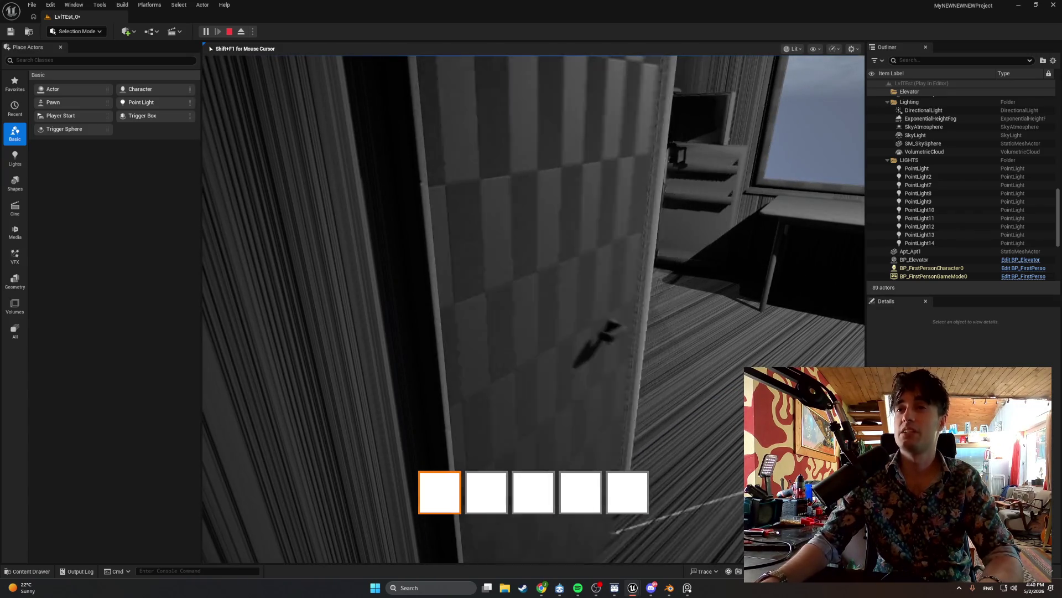
{"action": "key", "text": "w"}
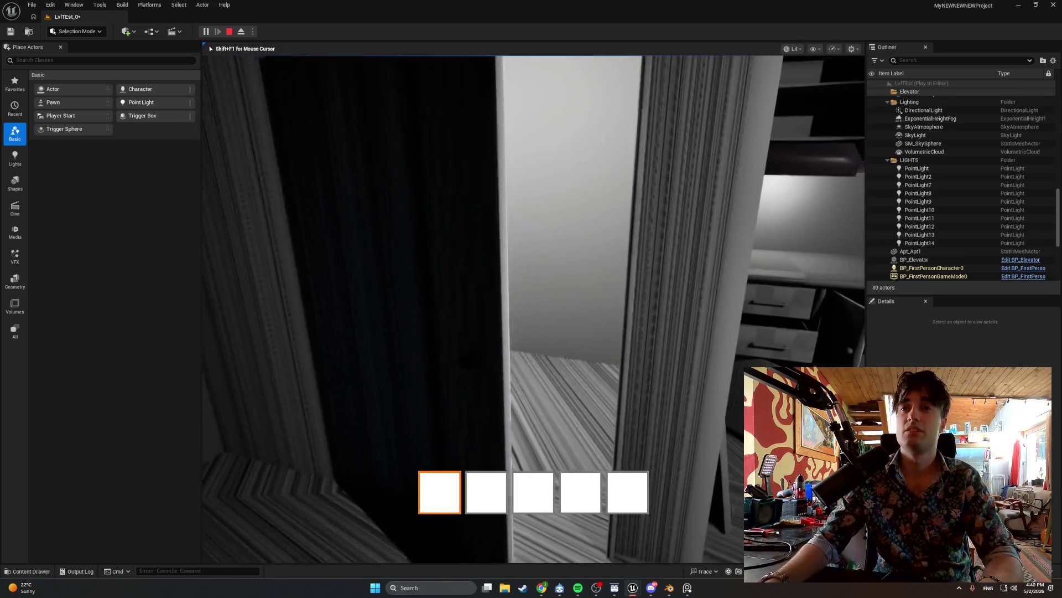
{"action": "key", "text": "w"}
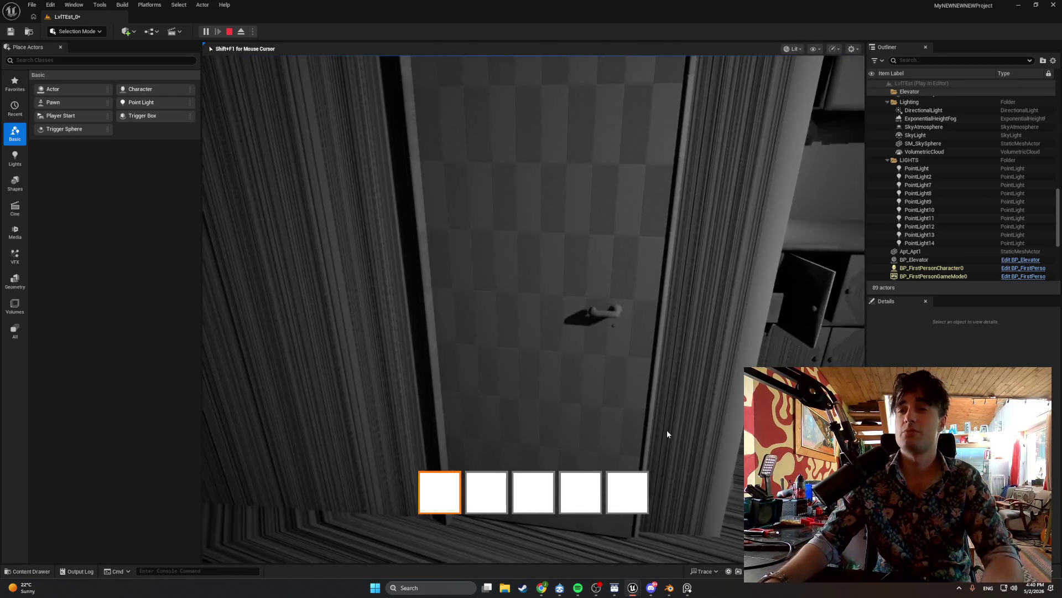
{"action": "key", "text": "Escape"}
{"action": "left_click", "coordinate": [506, 452]}
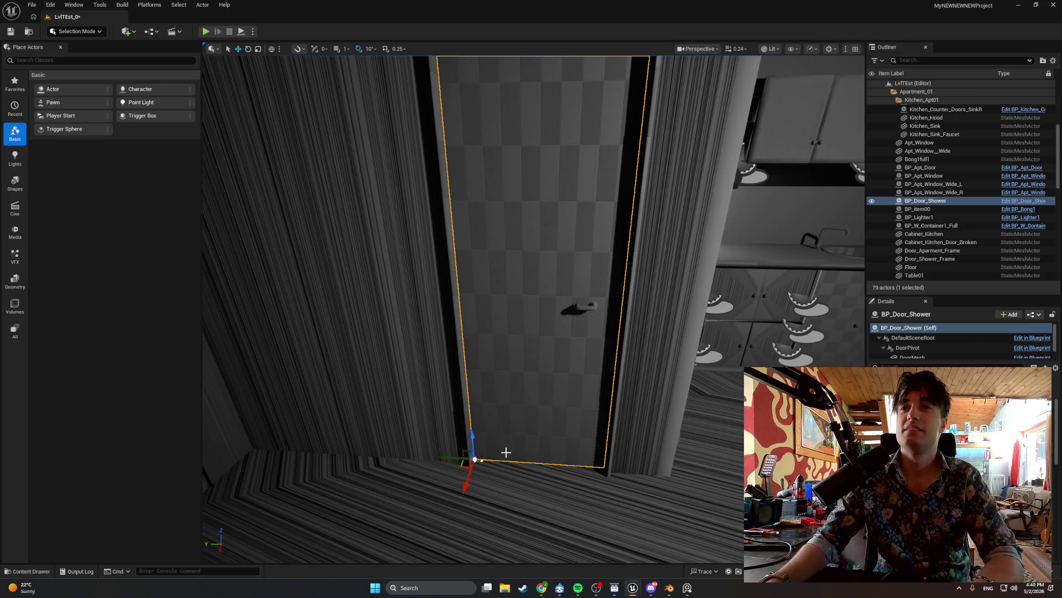
Browse from the level's shower door to BP_Door_Shower and open its Viewport.
{"action": "right_click", "coordinate": [511, 355]}
{"action": "left_click", "coordinate": [514, 92]}
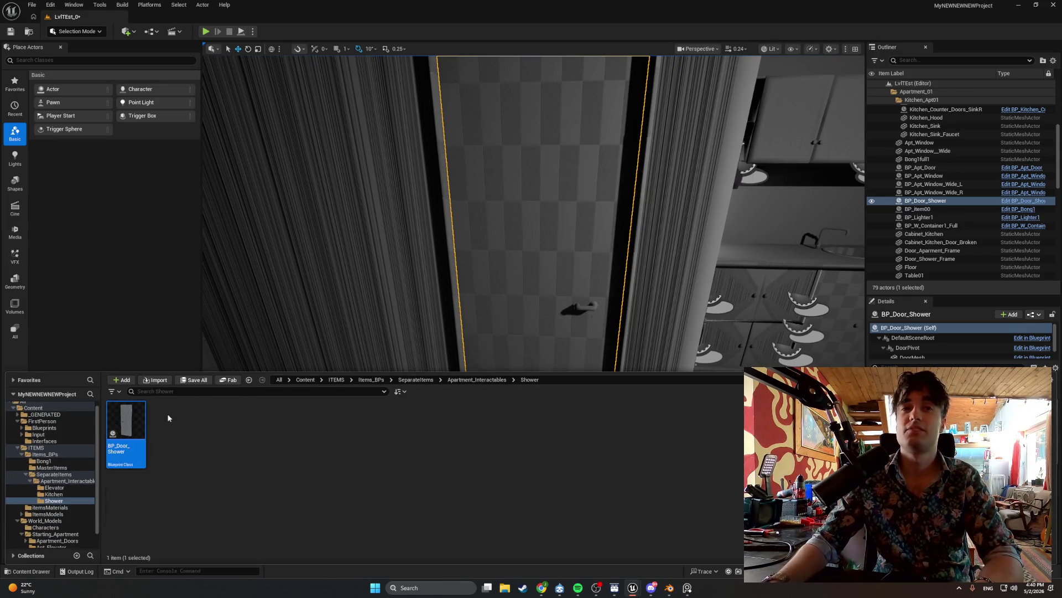
{"action": "double_click", "coordinate": [134, 424]}
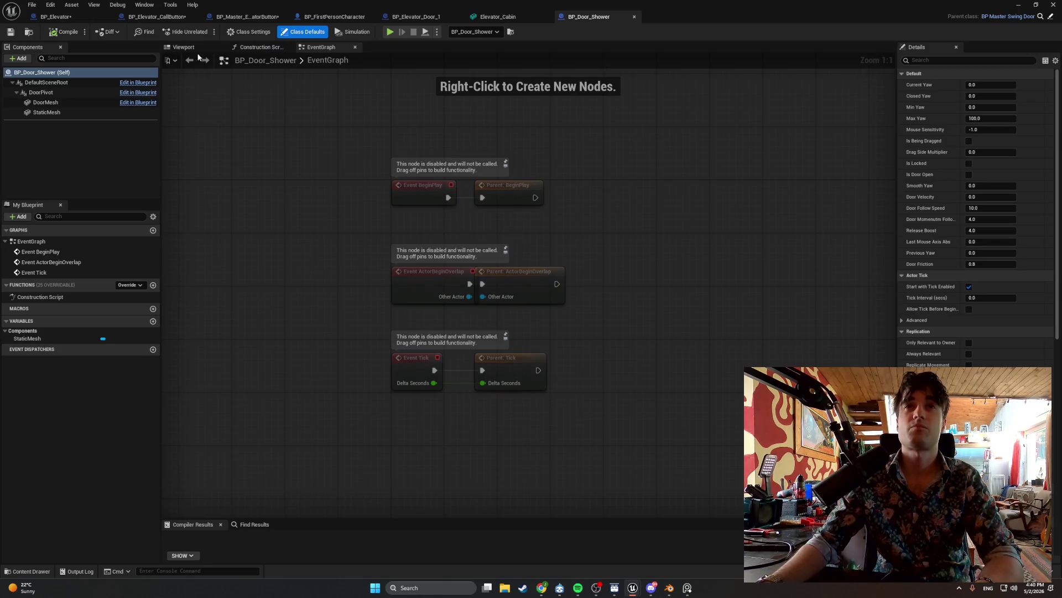
{"action": "left_click", "coordinate": [184, 47]}
Rotate the door mesh alone to -180 yaw, compile, then undo the rotation.
{"action": "left_click", "coordinate": [516, 241]}
{"action": "mouse_move", "coordinate": [516, 242]}
{"action": "left_mouse_down"}
{"action": "mouse_move", "coordinate": [520, 265]}
{"action": "mouse_move", "coordinate": [532, 232]}
{"action": "left_mouse_up"}
{"action": "key", "text": "e"}
{"action": "left_click_drag", "start_coordinate": [548, 293], "coordinate": [487, 296]}
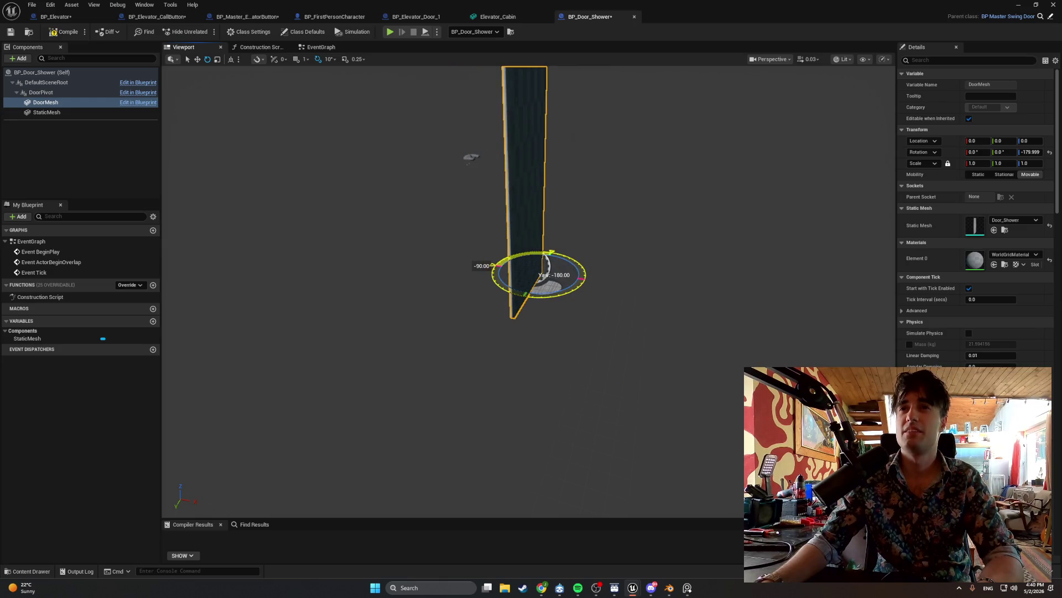
{"action": "left_click", "coordinate": [65, 31]}
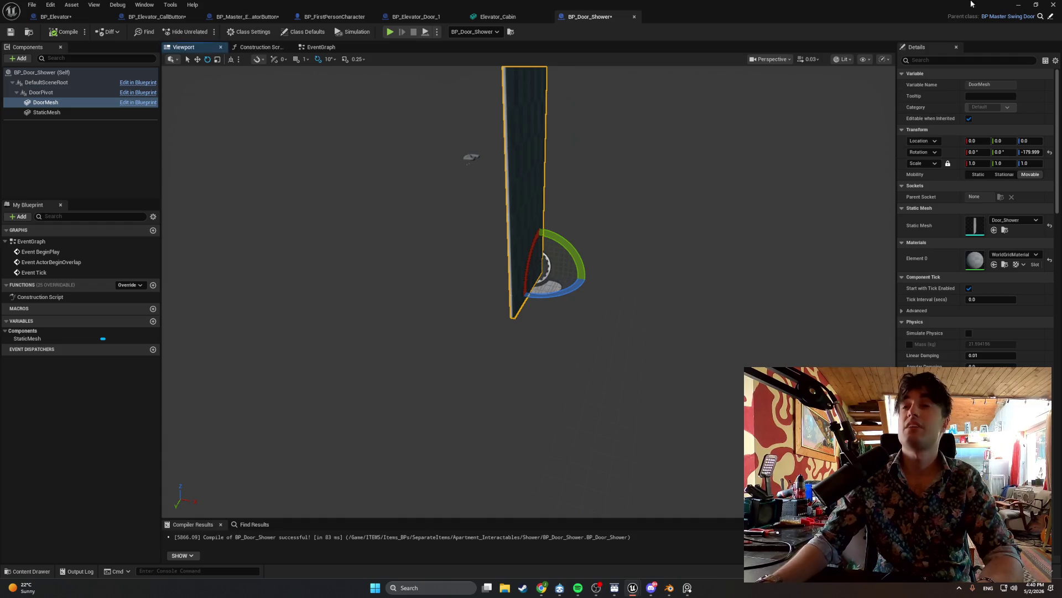
{"action": "key", "text": "ctrl+z"}
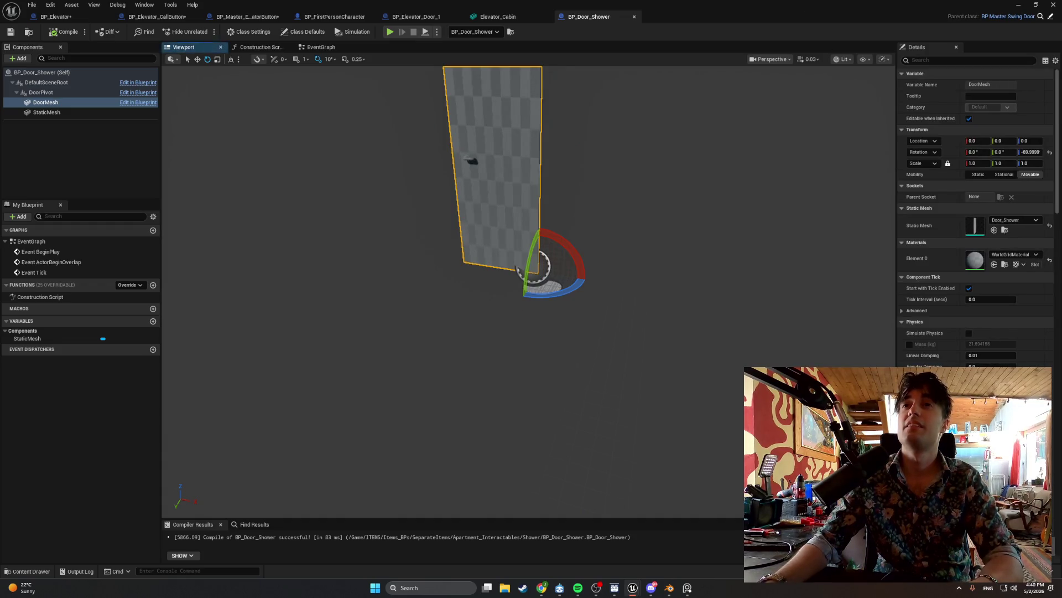
Rotate the door mesh and handle together to -179.999 yaw, then start a play test.
{"action": "left_click", "coordinate": [393, 166]}
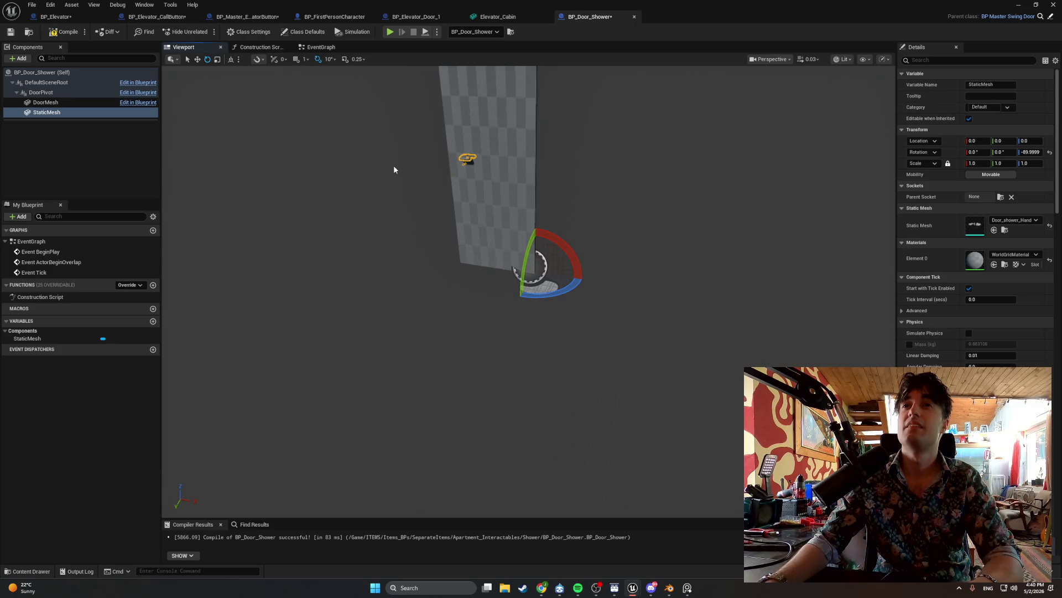
{"action": "left_click", "coordinate": [481, 150]}
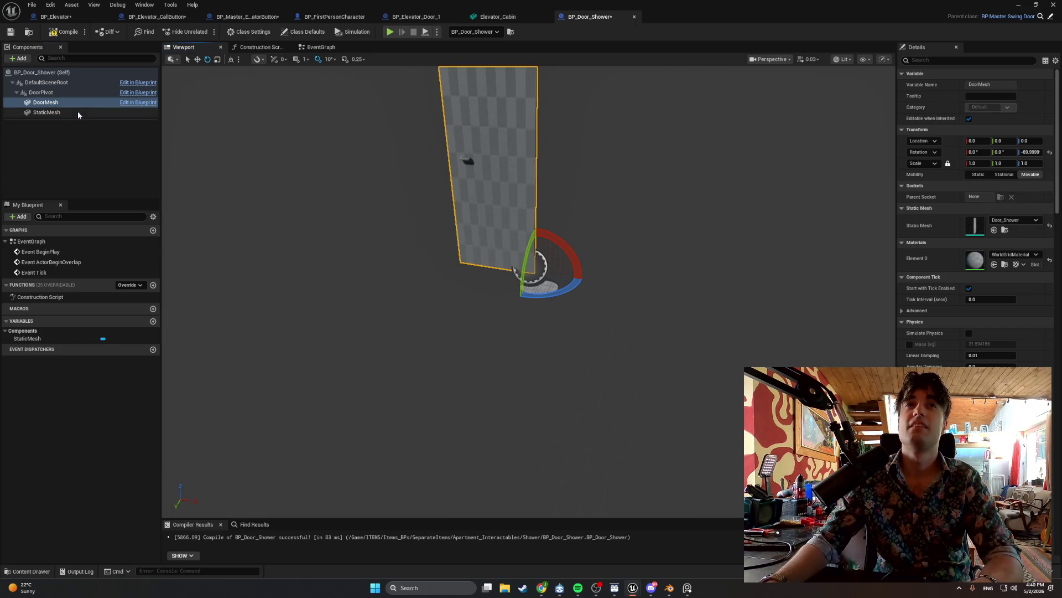
{"action": "left_click", "coordinate": [47, 113], "text": "ctrl"}
{"action": "left_click_drag", "start_coordinate": [551, 276], "coordinate": [507, 276]}
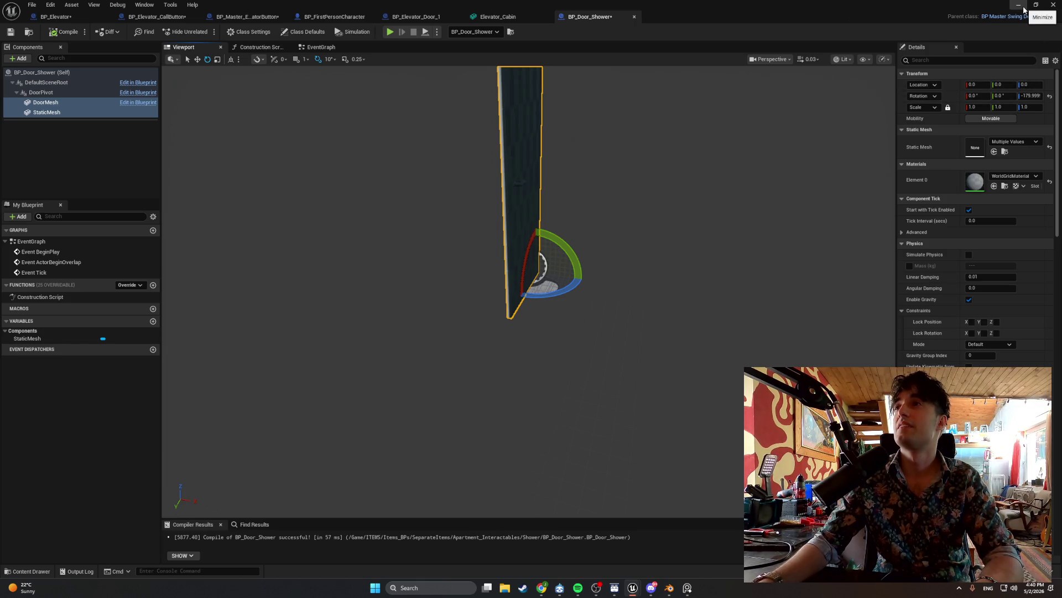
{"action": "left_click", "coordinate": [1054, 4]}
{"action": "left_click", "coordinate": [206, 31]}
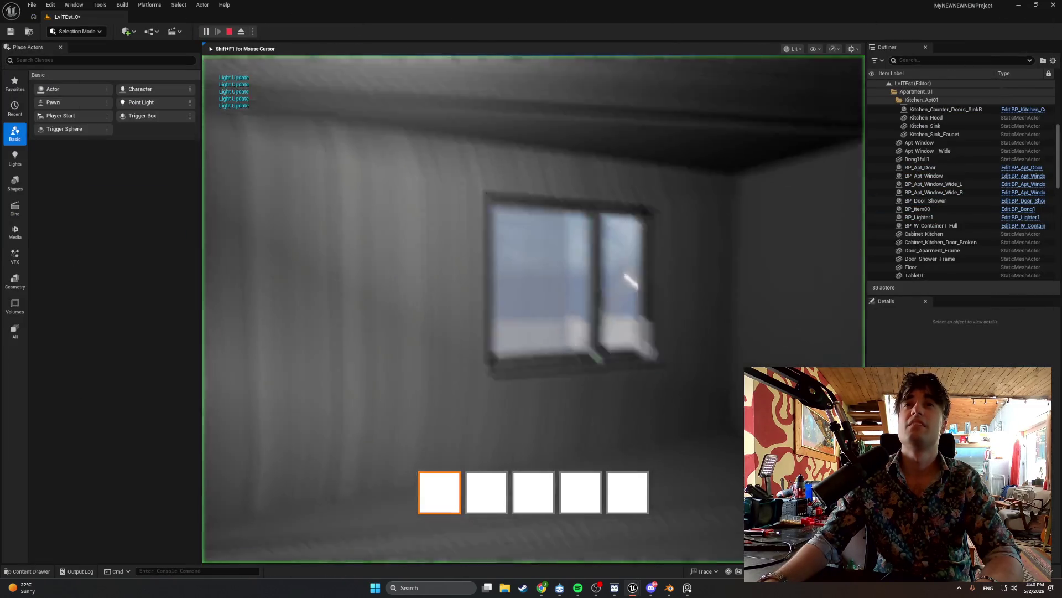
End the play test and inspect the Door_Apartment mesh rotation inside BP_Apt_Door.
{"action": "key", "text": "F8"}
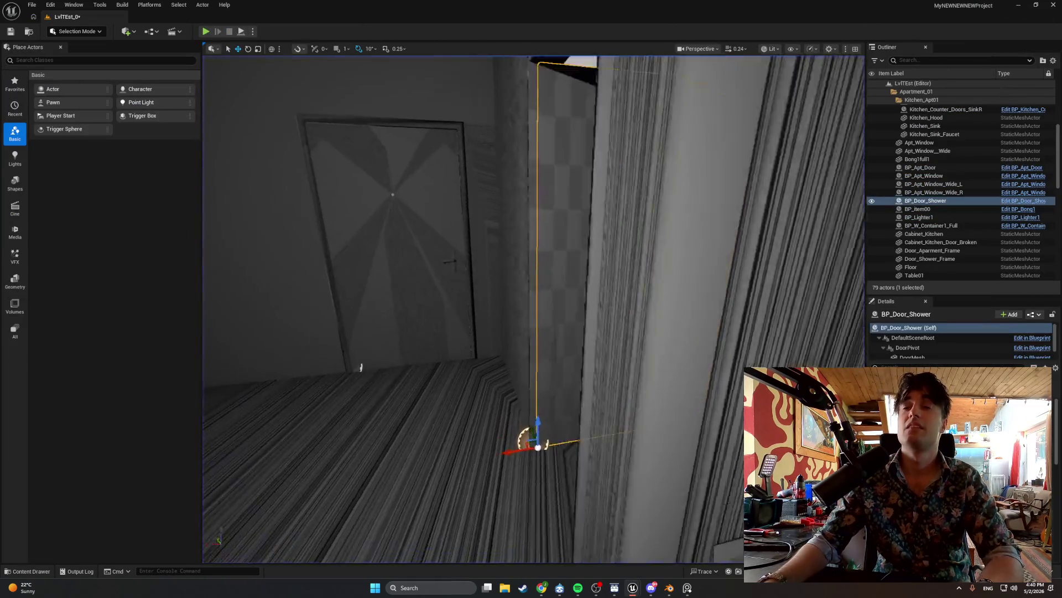
{"action": "right_click", "coordinate": [452, 158]}
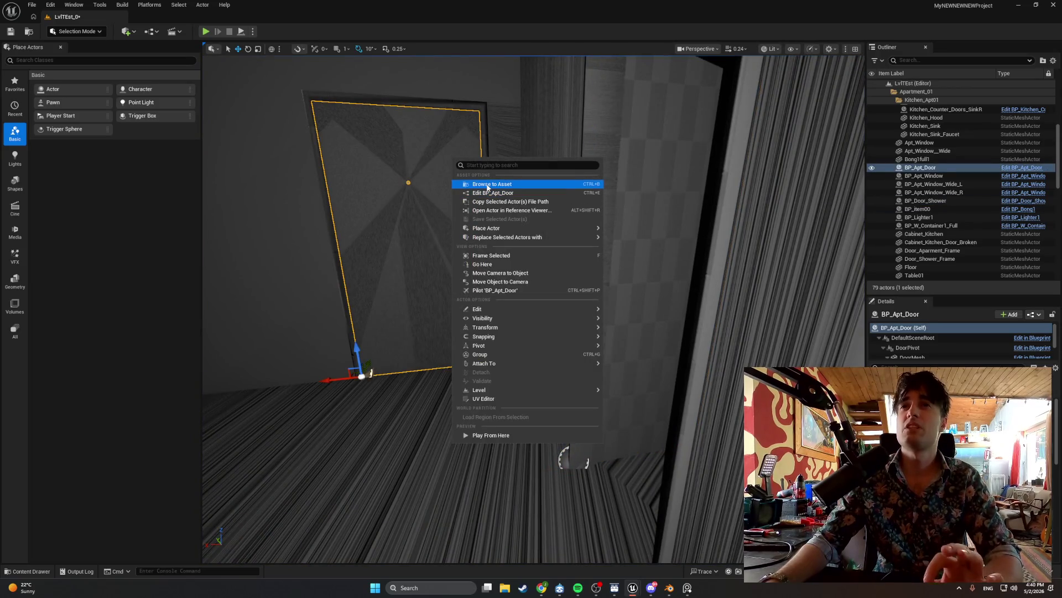
{"action": "left_click", "coordinate": [487, 184]}
{"action": "double_click", "coordinate": [255, 421]}
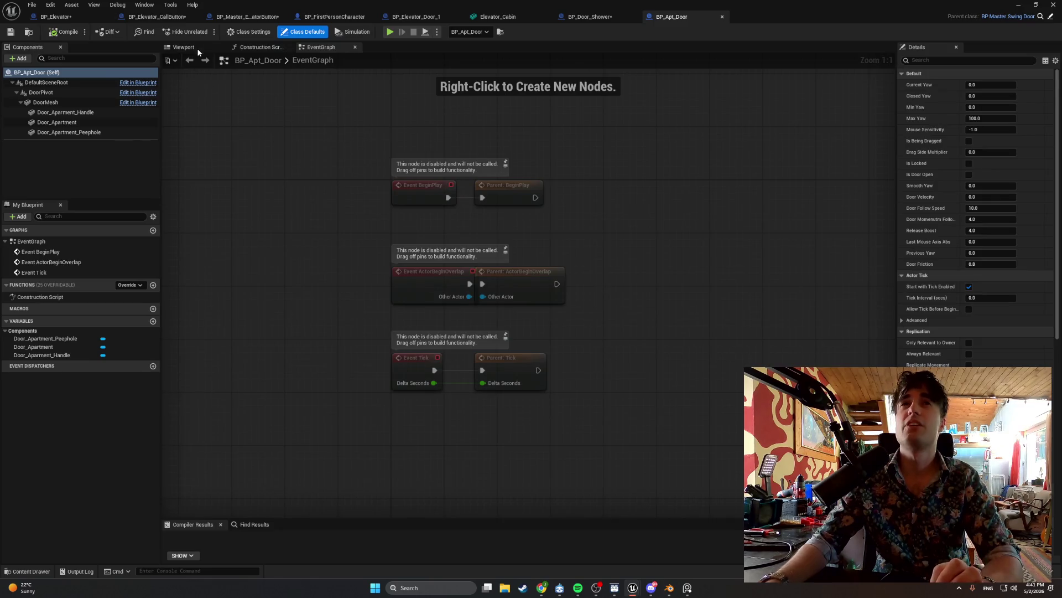
{"action": "left_click", "coordinate": [184, 47]}
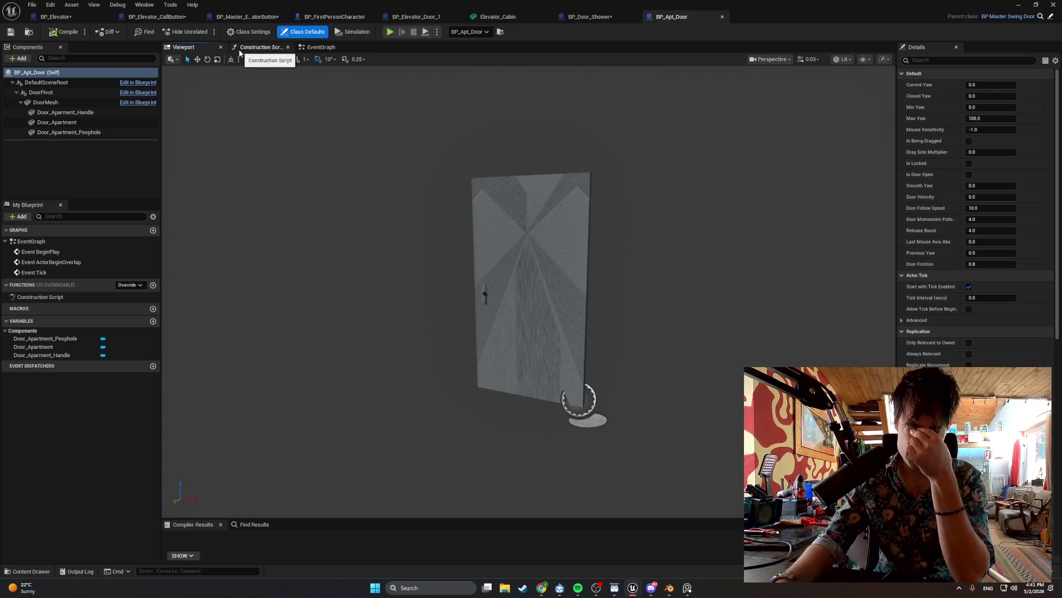
{"action": "left_click", "coordinate": [551, 259]}
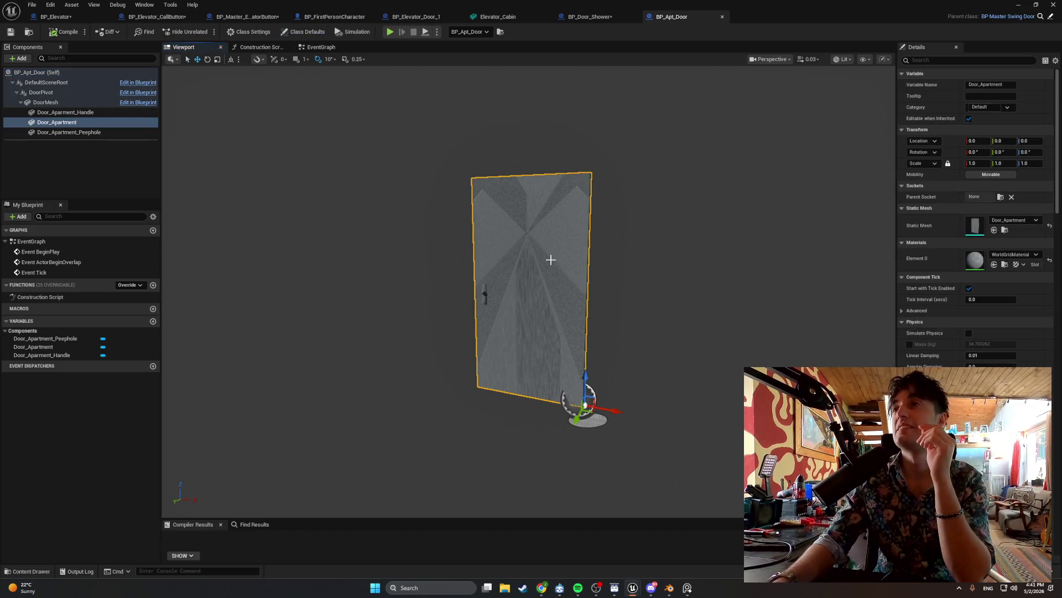
{"action": "left_click", "coordinate": [1017, 5]}
{"action": "left_click_drag", "start_coordinate": [543, 351], "coordinate": [581, 351]}
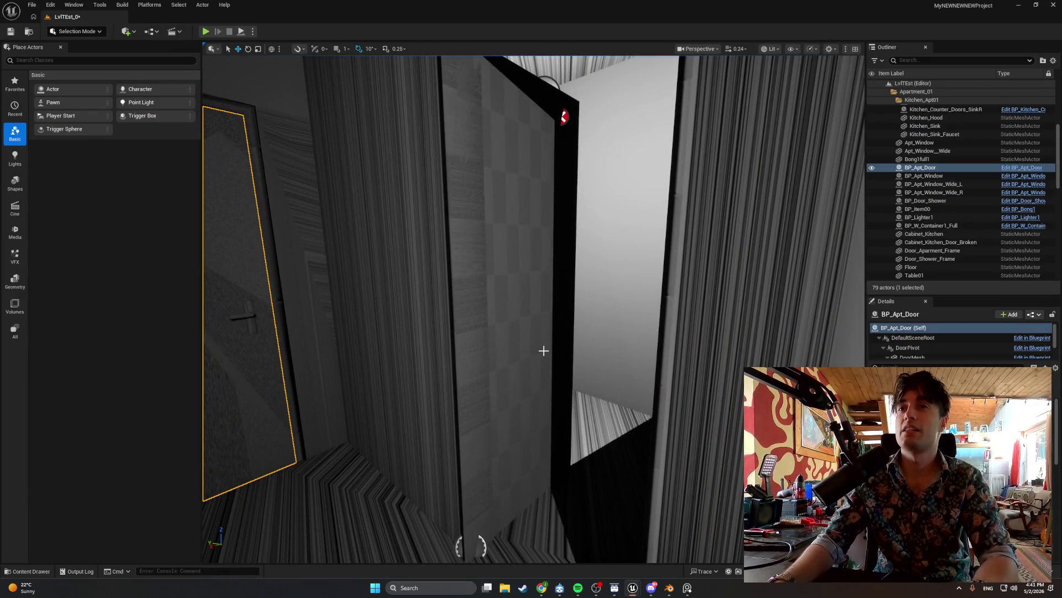
Reopen BP_Door_Shower from the level and reset the door's yaw to 0.
{"action": "left_click", "coordinate": [536, 282]}
{"action": "right_click", "coordinate": [536, 282]}
{"action": "left_click", "coordinate": [569, 314]}
{"action": "double_click", "coordinate": [113, 459]}
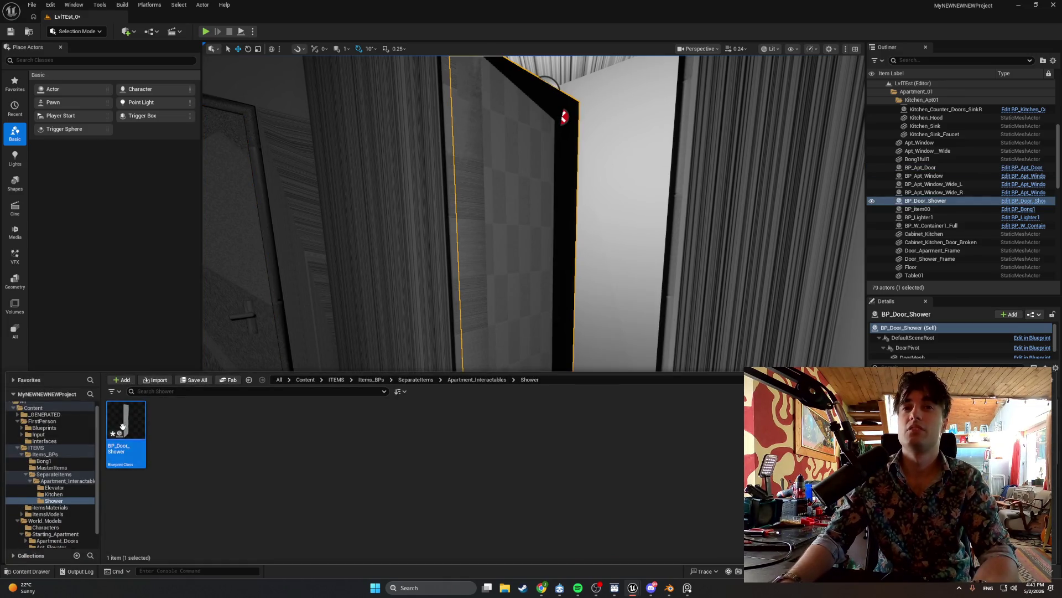
{"action": "left_click", "coordinate": [1031, 96]}
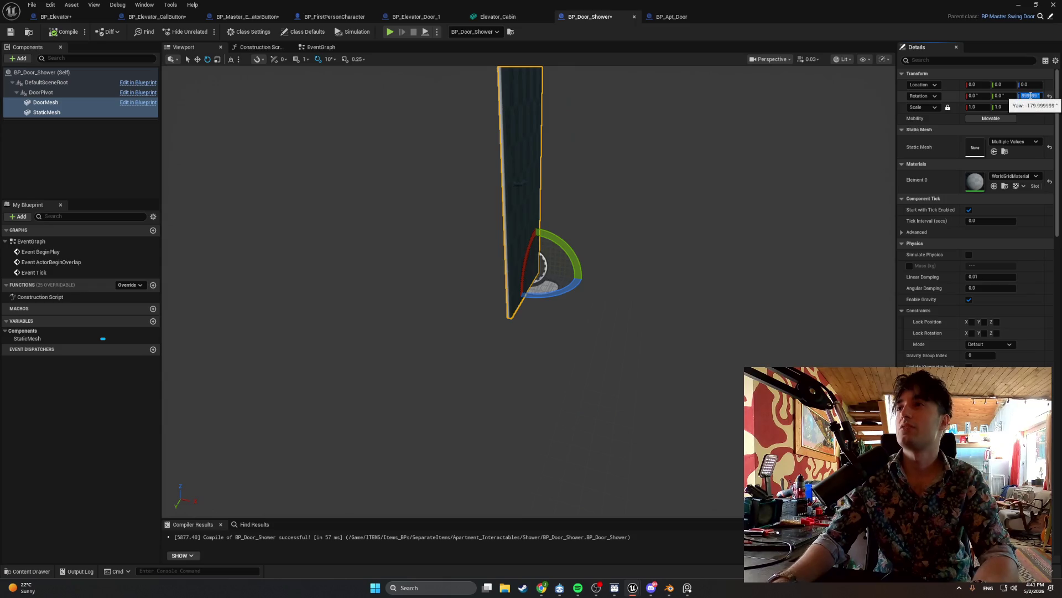
{"action": "type", "text": "0"}
{"action": "key", "text": "Return"}
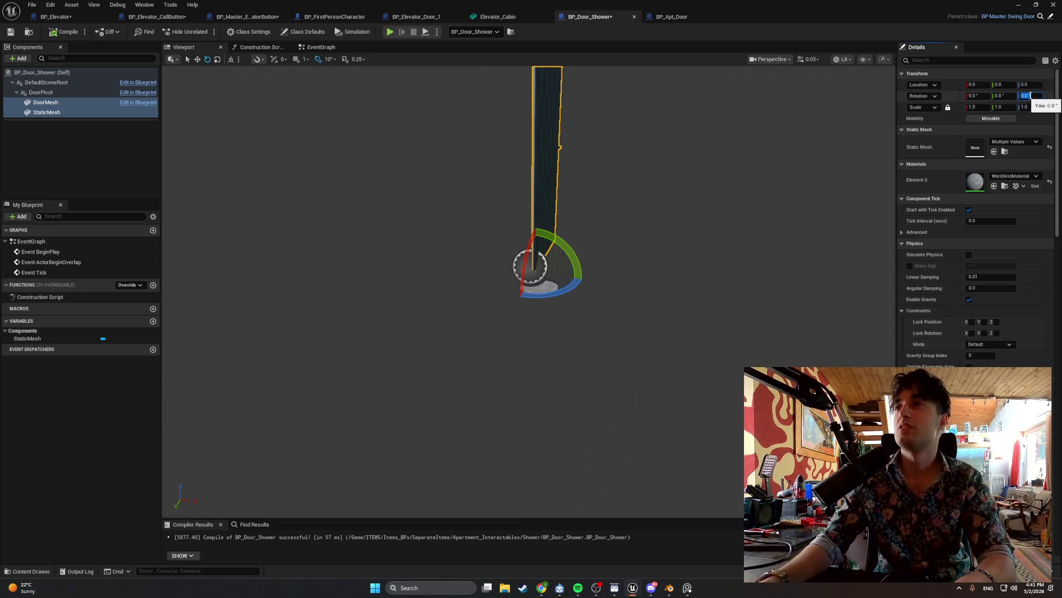
Test swinging the door mesh alone about its pivot, then undo it.
{"action": "mouse_move", "coordinate": [659, 225]}
{"action": "left_mouse_down"}
{"action": "mouse_move", "coordinate": [598, 231]}
{"action": "mouse_move", "coordinate": [620, 224]}
{"action": "mouse_move", "coordinate": [688, 254]}
{"action": "left_mouse_up"}
{"action": "left_click", "coordinate": [623, 265]}
{"action": "mouse_move", "coordinate": [554, 406]}
{"action": "left_mouse_down"}
{"action": "mouse_move", "coordinate": [559, 443]}
{"action": "mouse_move", "coordinate": [539, 422]}
{"action": "left_mouse_up"}
{"action": "left_click_drag", "start_coordinate": [539, 422], "coordinate": [567, 417]}
{"action": "key", "text": "ctrl+z"}
Set the door and handle meshes together to -90 yaw and compile BP_Door_Shower.
{"action": "left_click", "coordinate": [628, 254]}
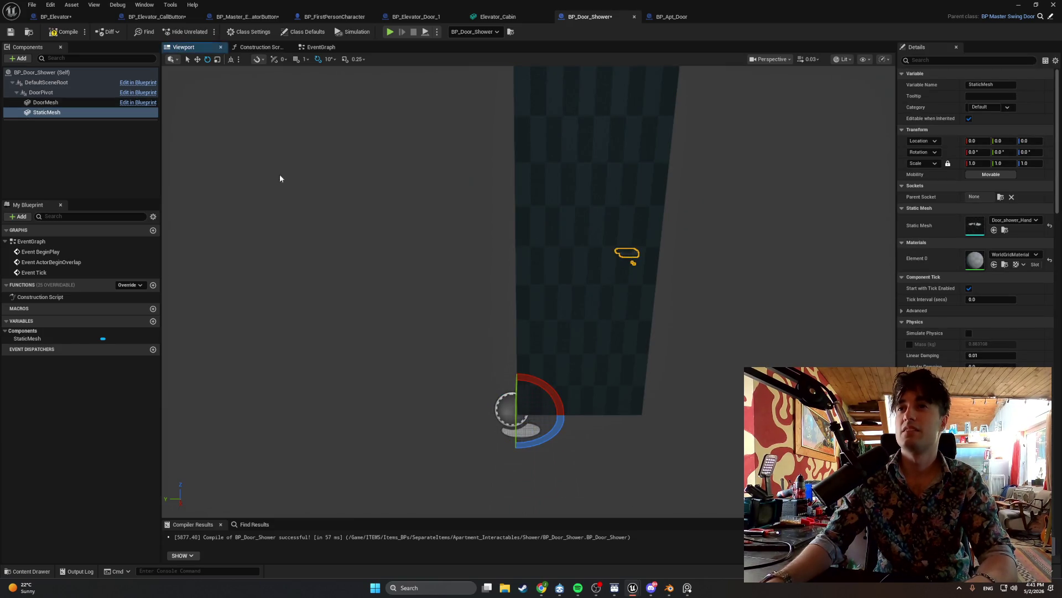
{"action": "left_click", "coordinate": [46, 102], "text": "ctrl"}
{"action": "mouse_move", "coordinate": [522, 443]}
{"action": "left_mouse_down"}
{"action": "mouse_move", "coordinate": [570, 421]}
{"action": "mouse_move", "coordinate": [570, 410]}
{"action": "left_mouse_up"}
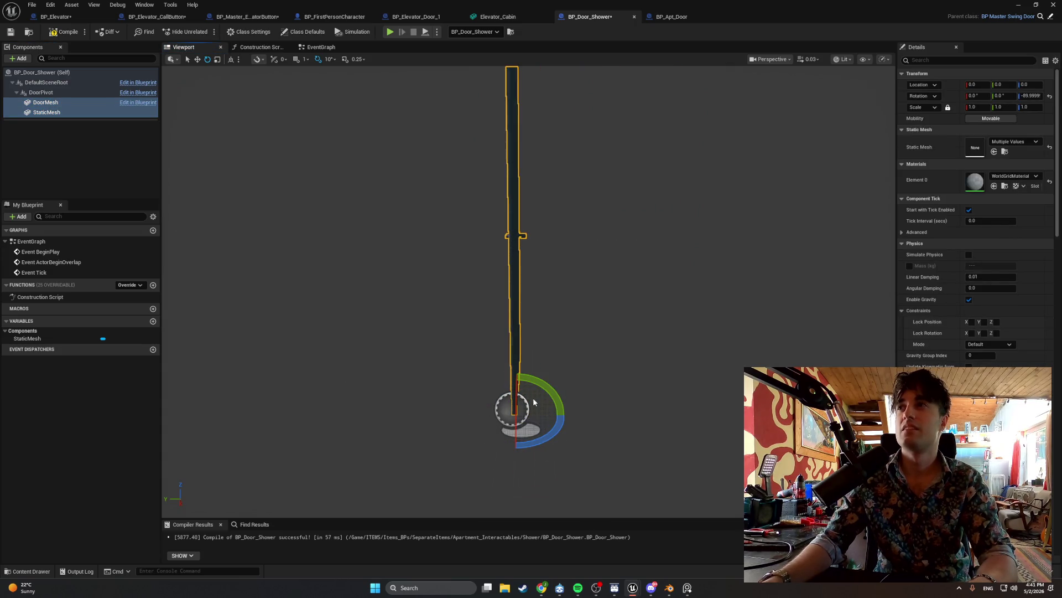
{"action": "left_click", "coordinate": [1030, 96]}
{"action": "type", "text": "-90"}
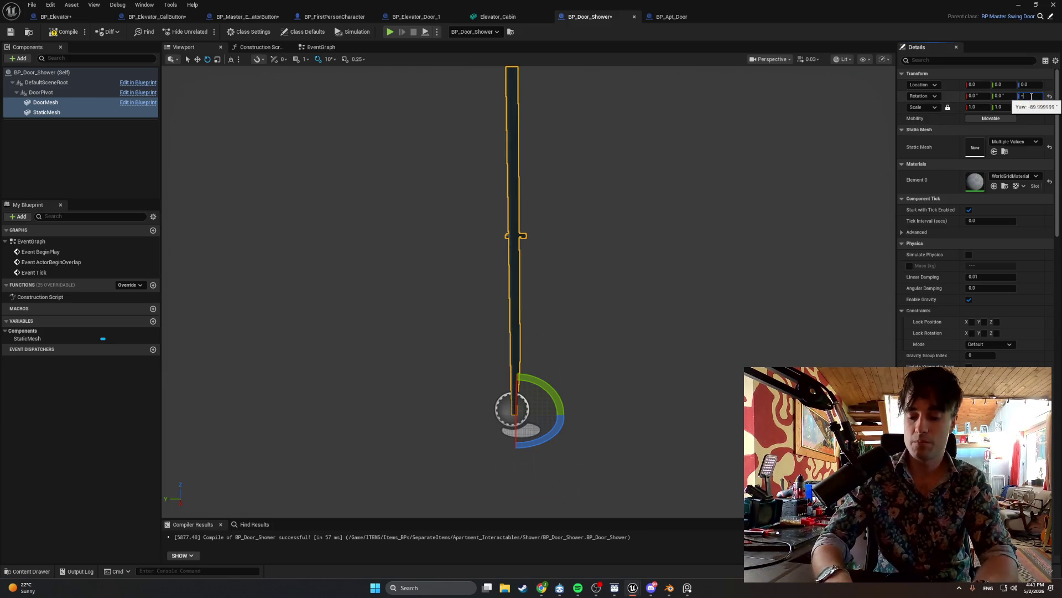
{"action": "key", "text": "Return"}
{"action": "left_click", "coordinate": [64, 31]}
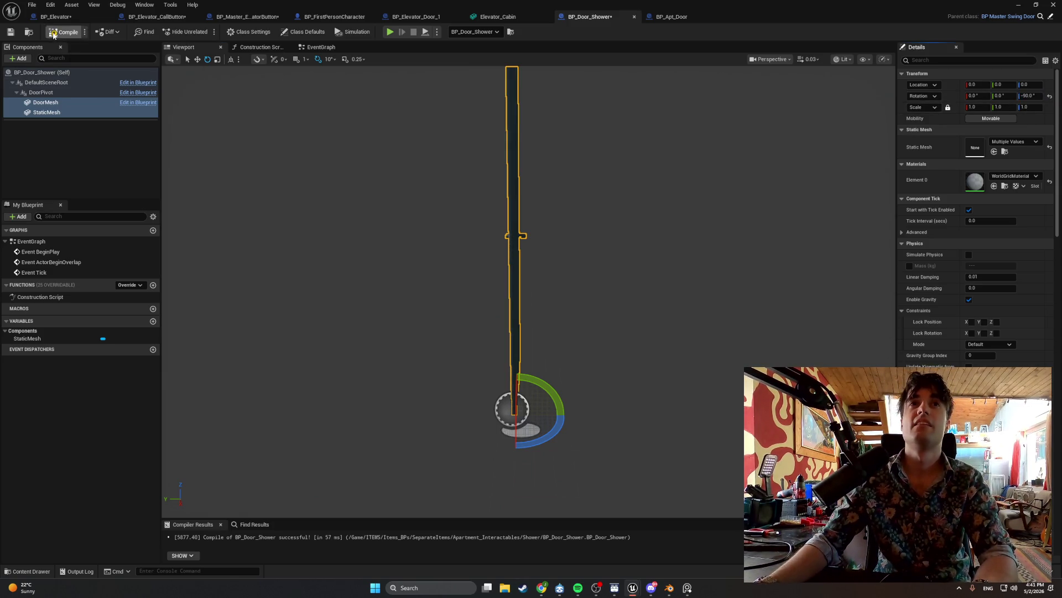
{"action": "key", "text": "alt+Tab"}
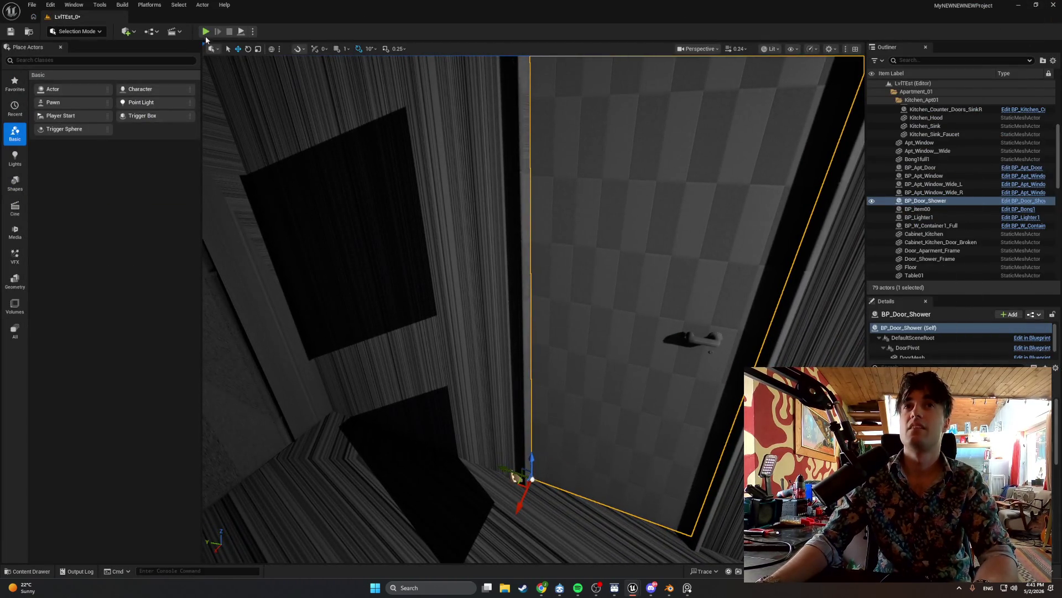
Play the level, walk around the room checking the -90 yaw shower door, then stop.
{"action": "left_click", "coordinate": [205, 32]}
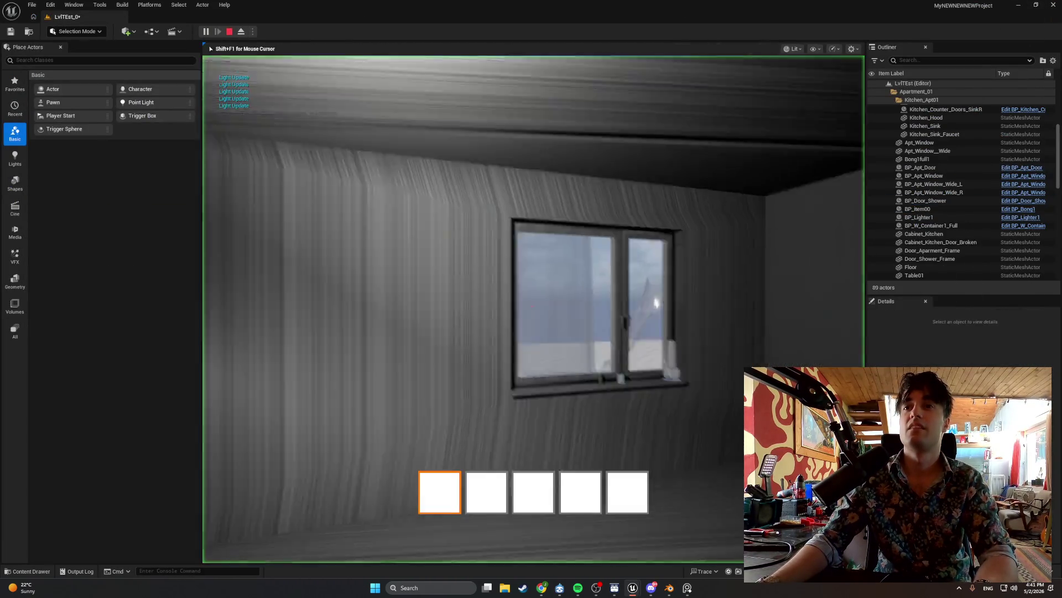
{"action": "key", "text": "w"}
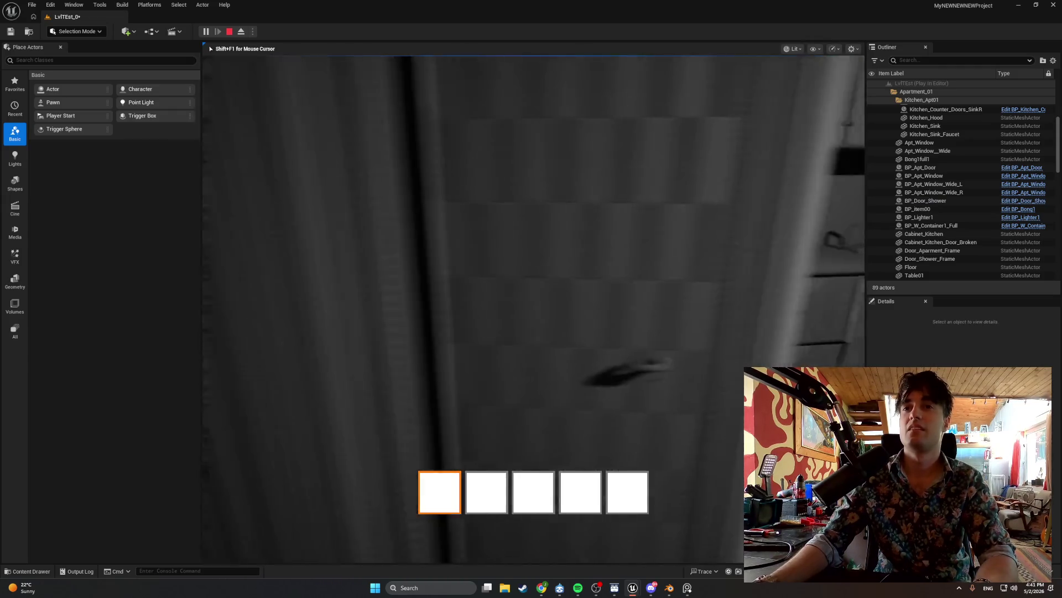
{"action": "key", "text": "w"}
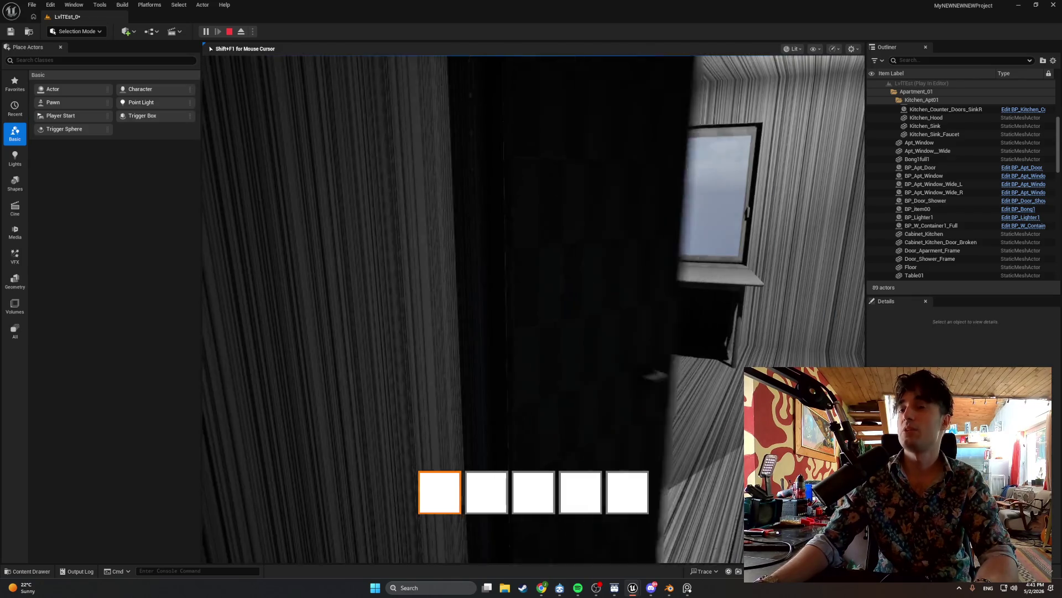
{"action": "key", "text": "s"}
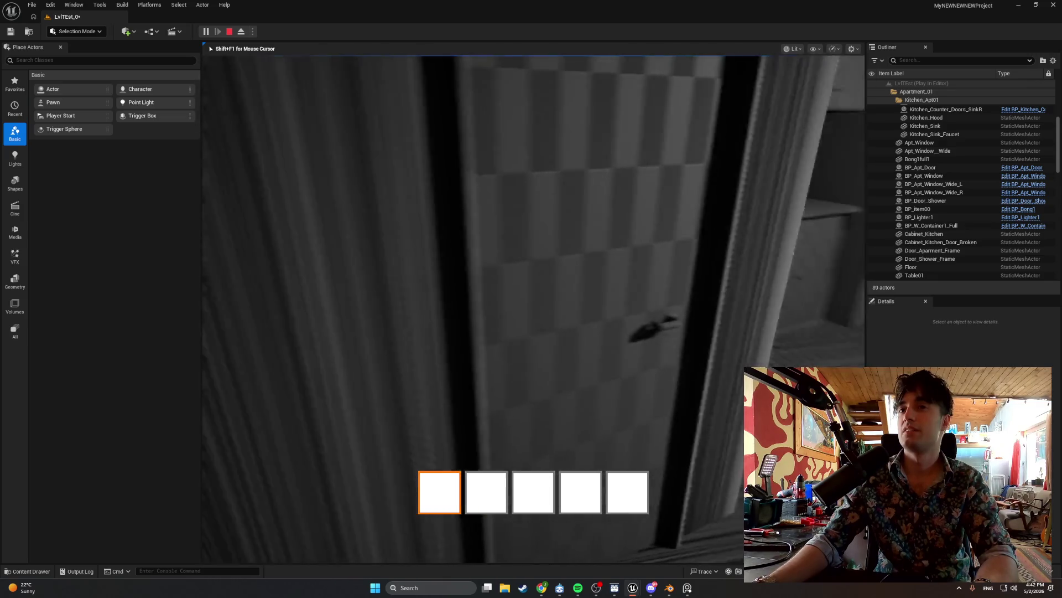
{"action": "key", "text": "w"}
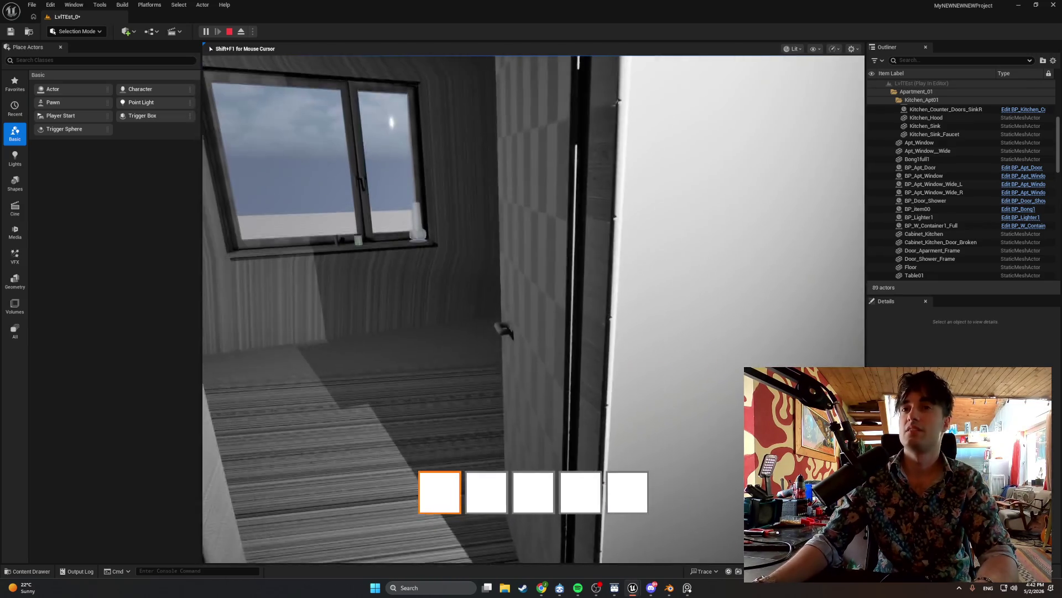
{"action": "key", "text": "s"}
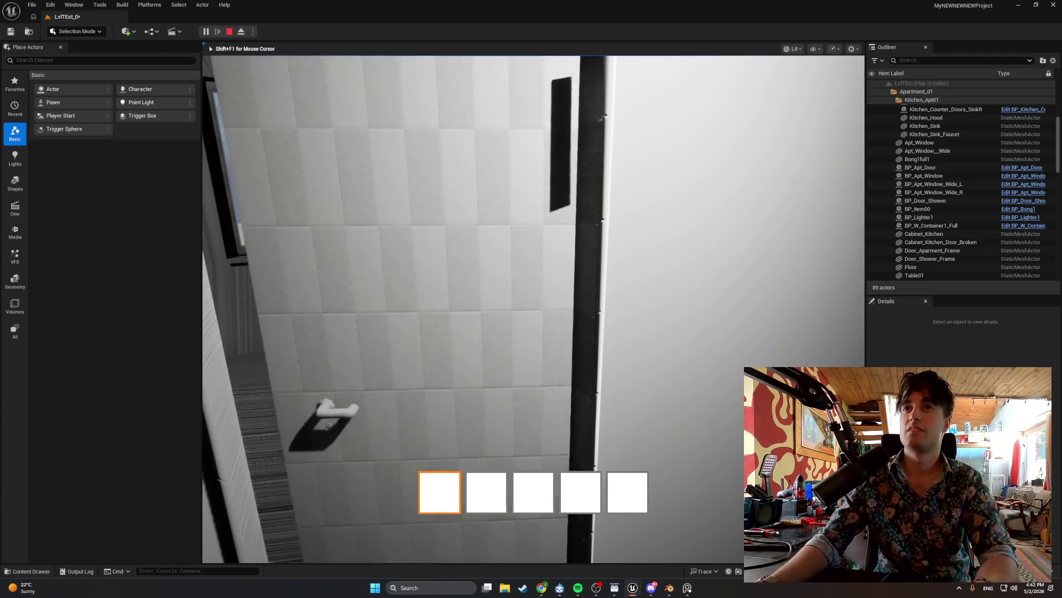
{"action": "key", "text": "w"}
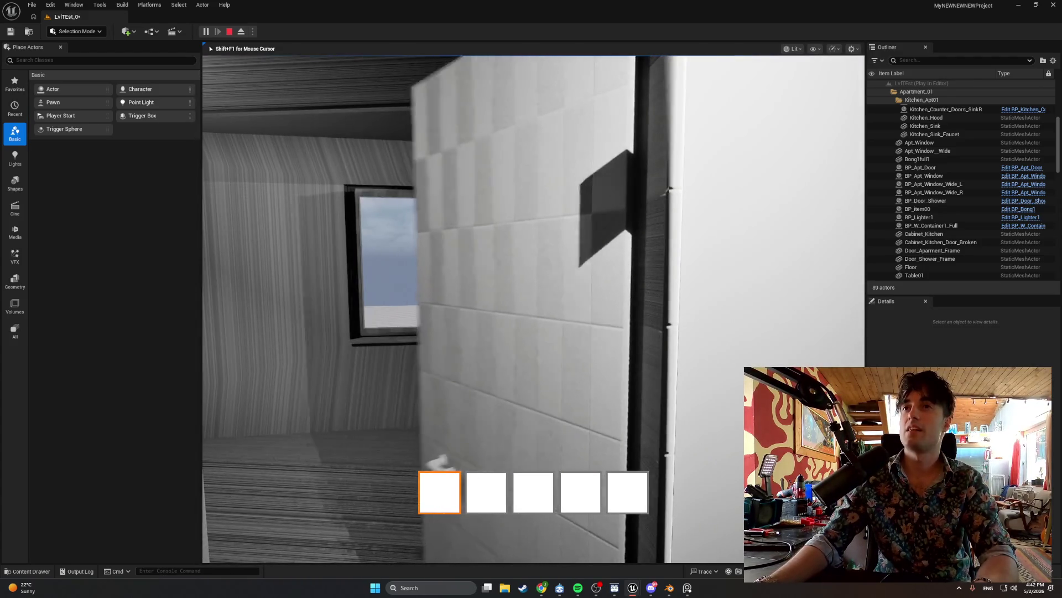
{"action": "key", "text": "w"}
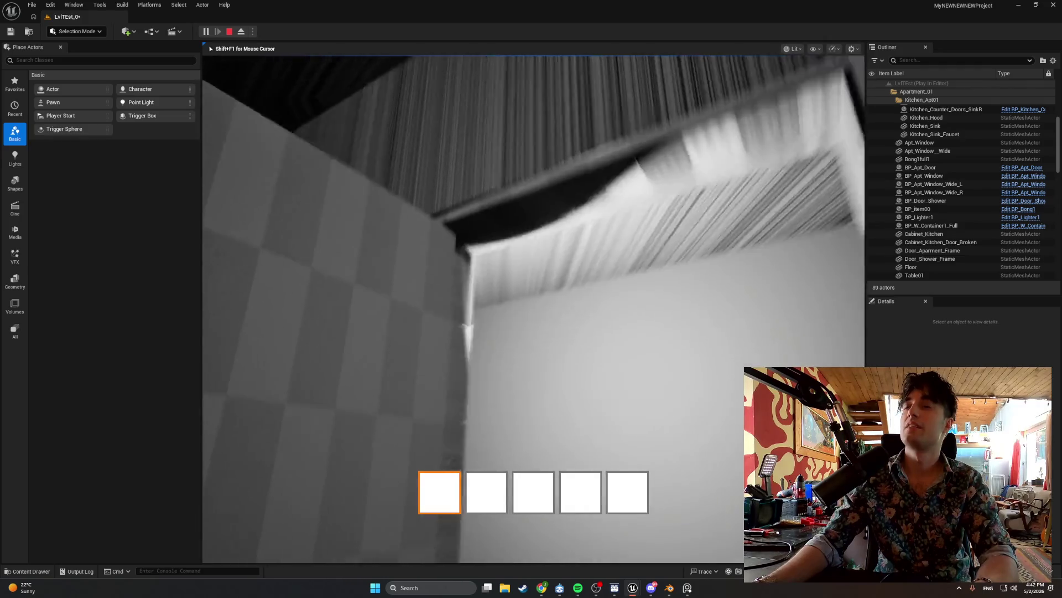
{"action": "key", "text": "w"}
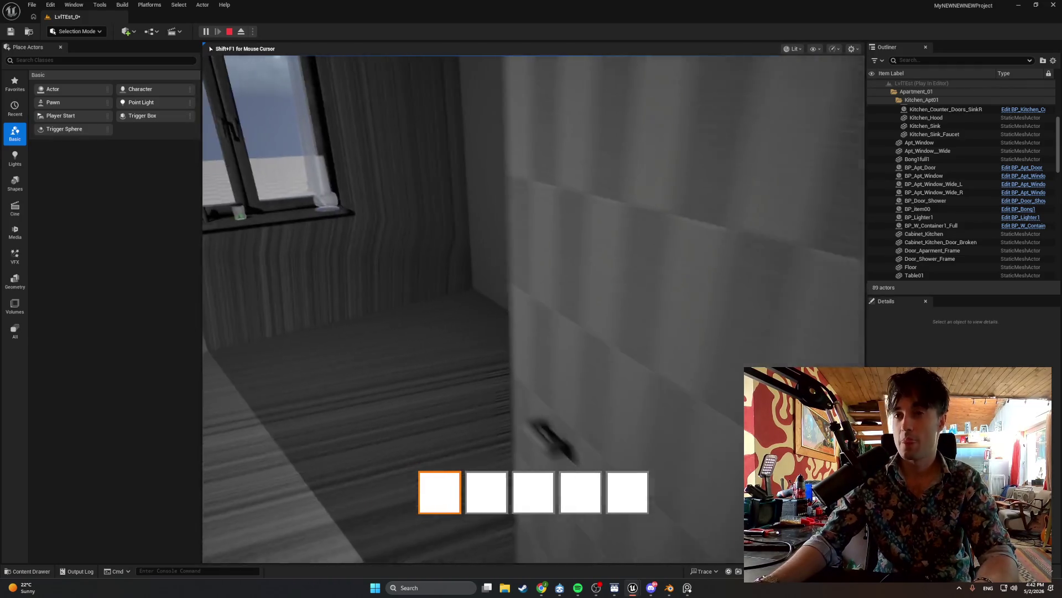
{"action": "key", "text": "Escape"}
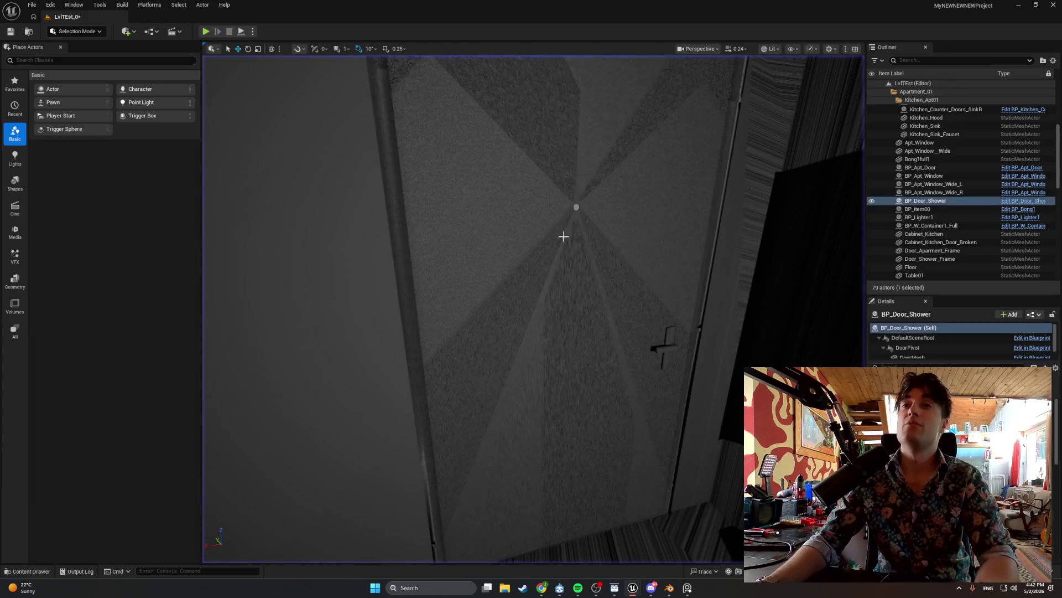
Browse Items_BPs > SeparateItems > Apartment_Interactables > Elevator and open BP_Elevator_CallButton.
{"action": "key", "text": "w"}
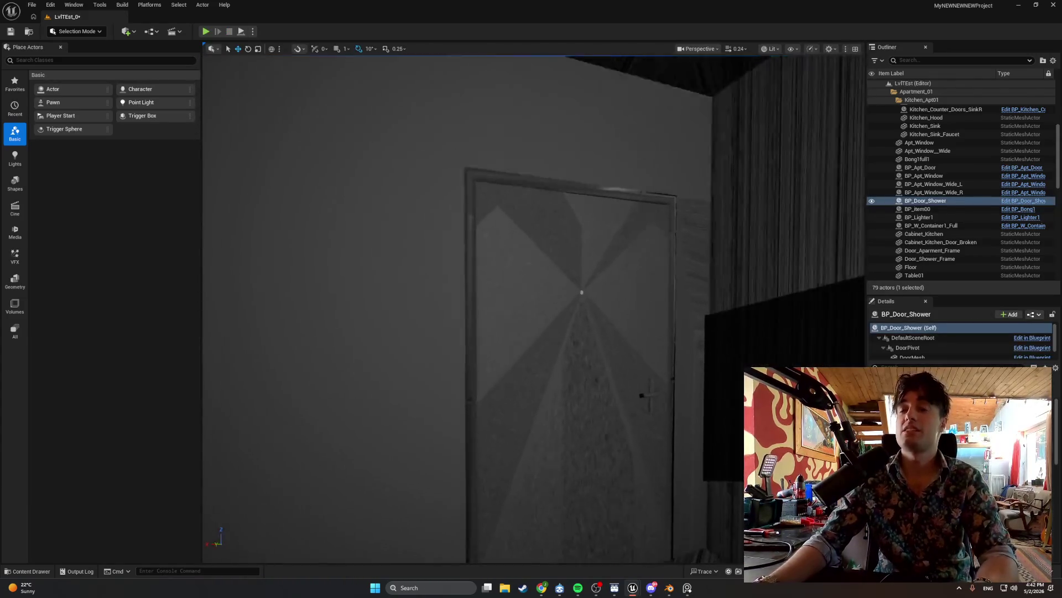
{"action": "key", "text": "f"}
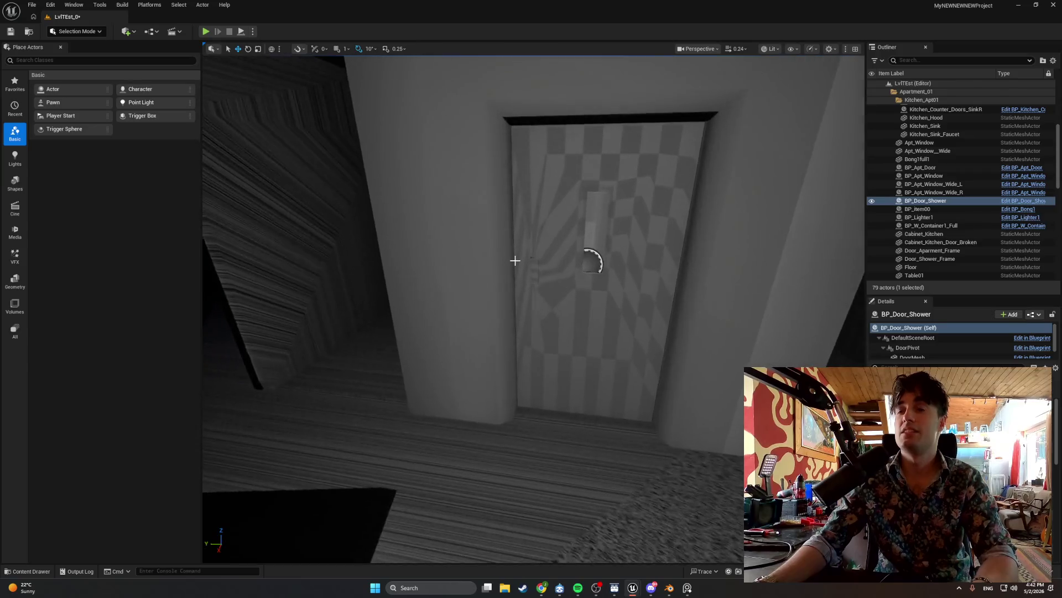
{"action": "key", "text": "ctrl+b"}
{"action": "left_click", "coordinate": [55, 487]}
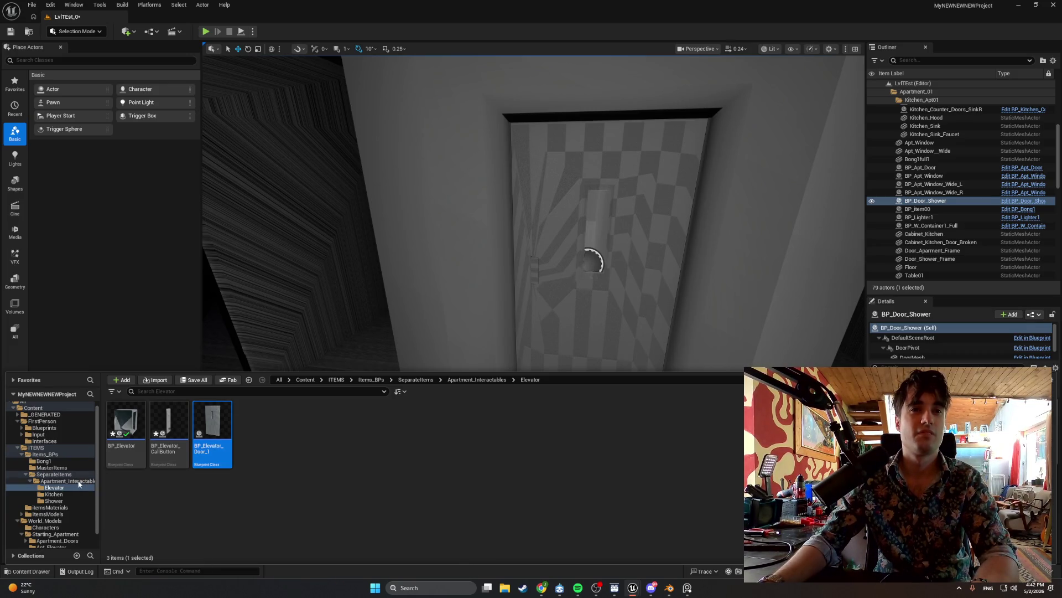
{"action": "left_click", "coordinate": [77, 468]}
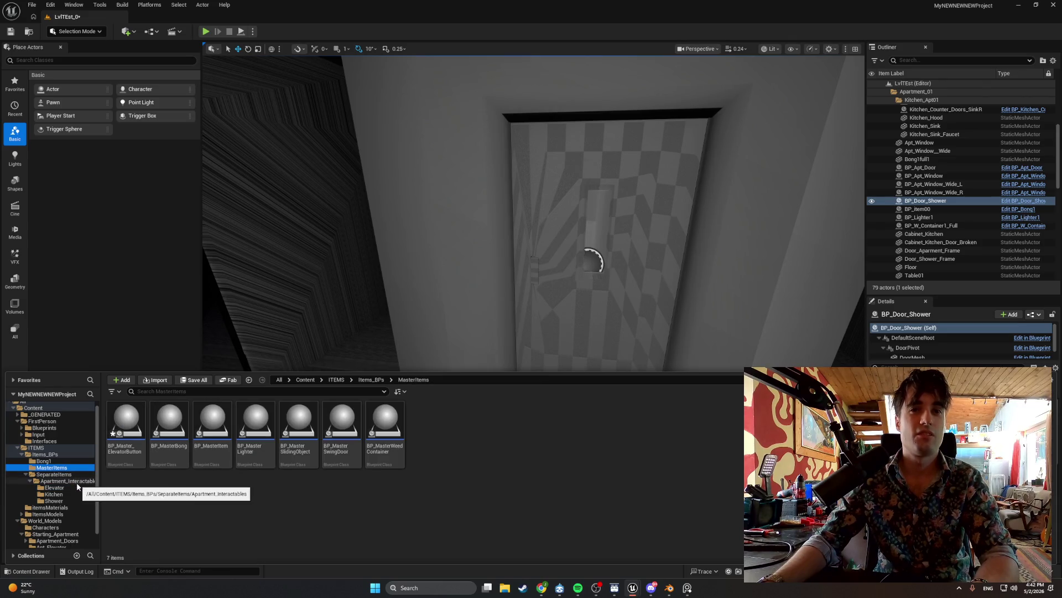
{"action": "left_click", "coordinate": [74, 474]}
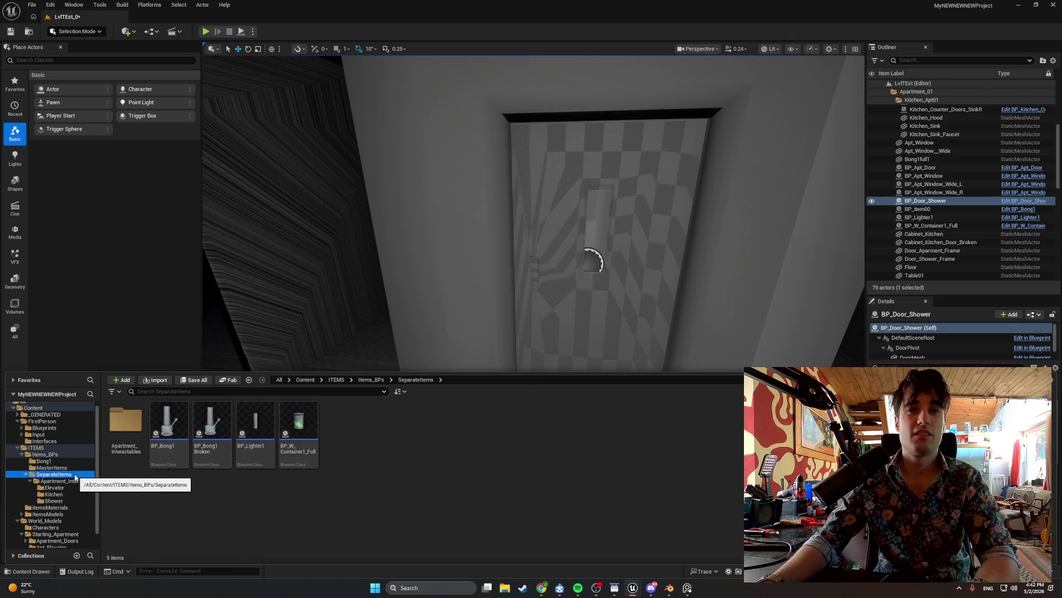
{"action": "left_click", "coordinate": [72, 481]}
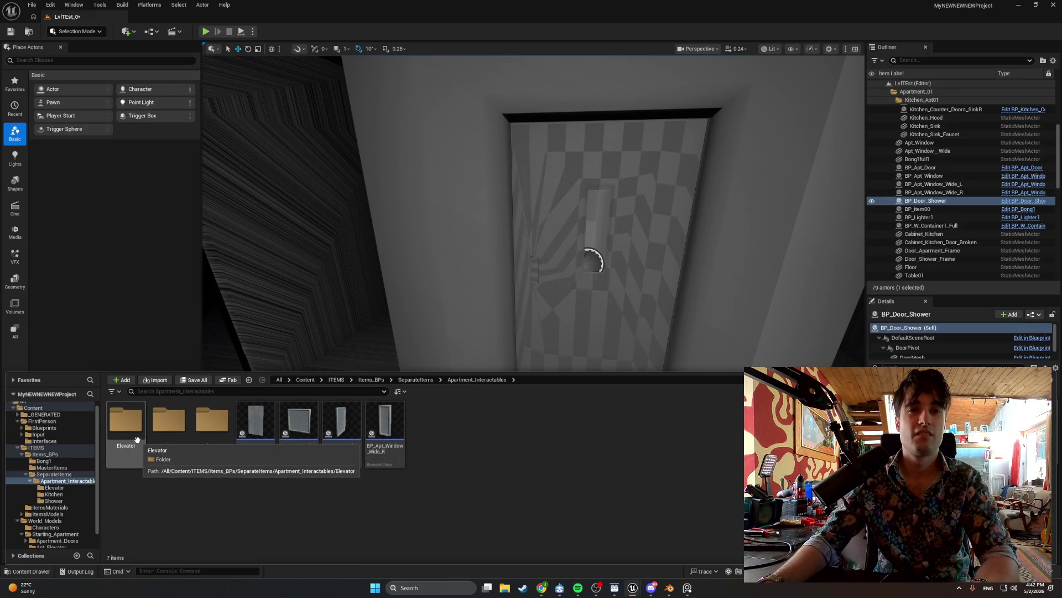
{"action": "double_click", "coordinate": [142, 459]}
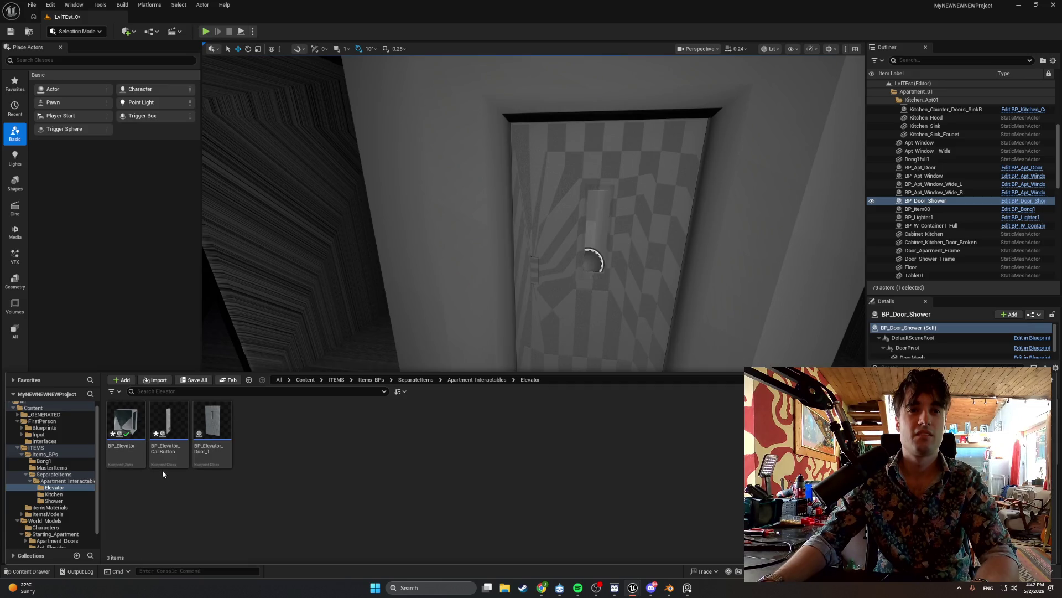
{"action": "double_click", "coordinate": [171, 428]}
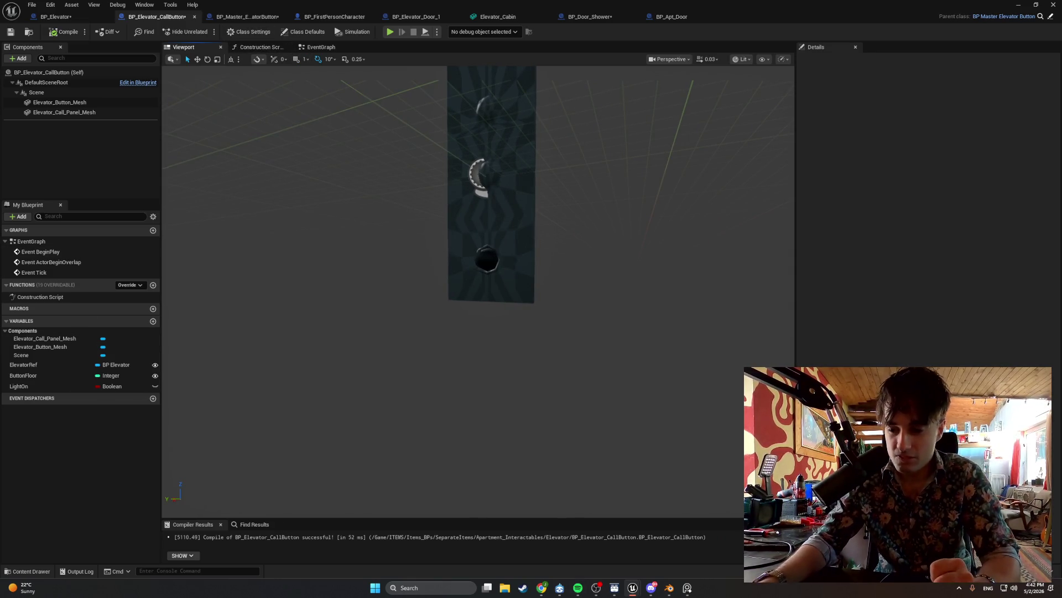
Close three extra Blueprint editors and switch to BP_FirstPersonCharacter.
{"action": "left_click", "coordinate": [458, 18]}
{"action": "left_click", "coordinate": [457, 17]}
{"action": "left_click", "coordinate": [458, 18]}
{"action": "left_click", "coordinate": [457, 18]}
{"action": "left_click", "coordinate": [340, 18]}
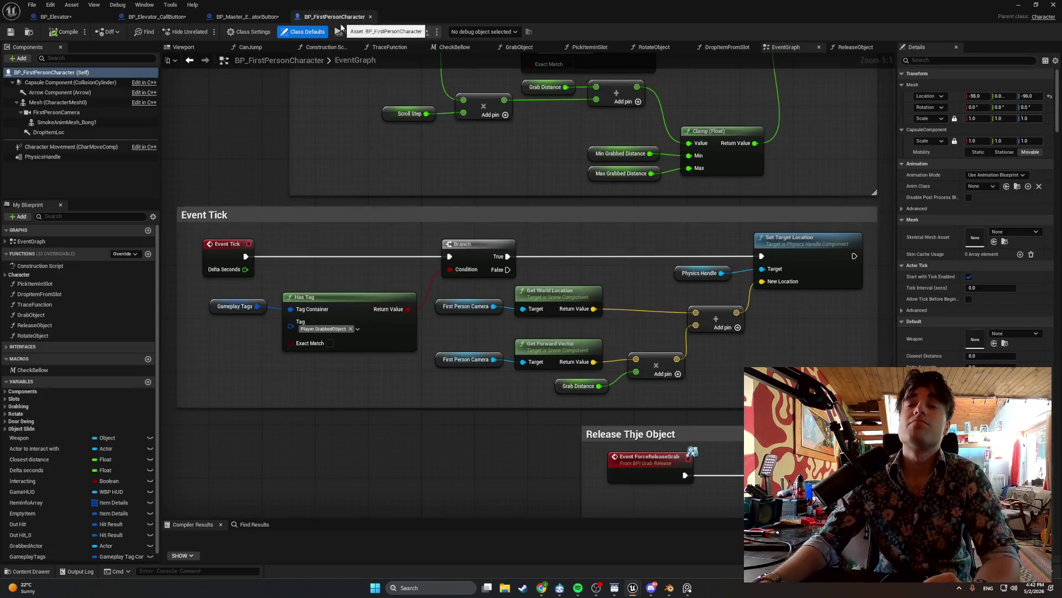
Pan and zoom the EventGraph past Throw Object, Swing Door, Jump Input and Pick Item sections.
{"action": "scroll", "coordinate": [371, 181], "scroll_direction": "down", "scroll_amount": 1}
{"action": "left_click_drag", "start_coordinate": [401, 226], "coordinate": [194, 47]}
{"action": "scroll", "coordinate": [421, 148], "scroll_direction": "down", "scroll_amount": 3}
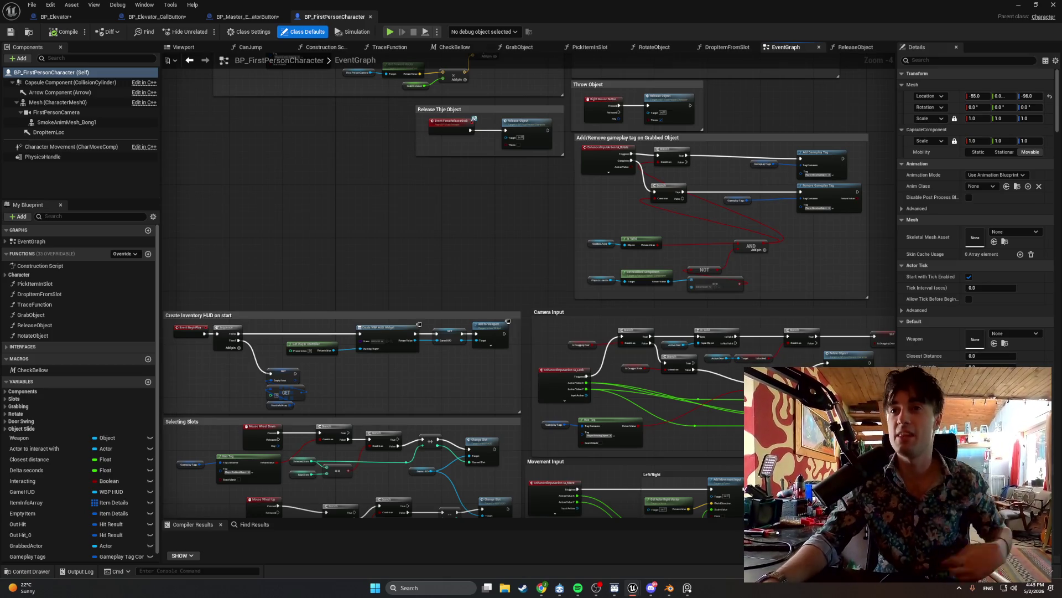
{"action": "scroll", "coordinate": [371, 185], "scroll_direction": "down", "scroll_amount": 10}
{"action": "scroll", "coordinate": [392, 103], "scroll_direction": "down", "scroll_amount": 5}
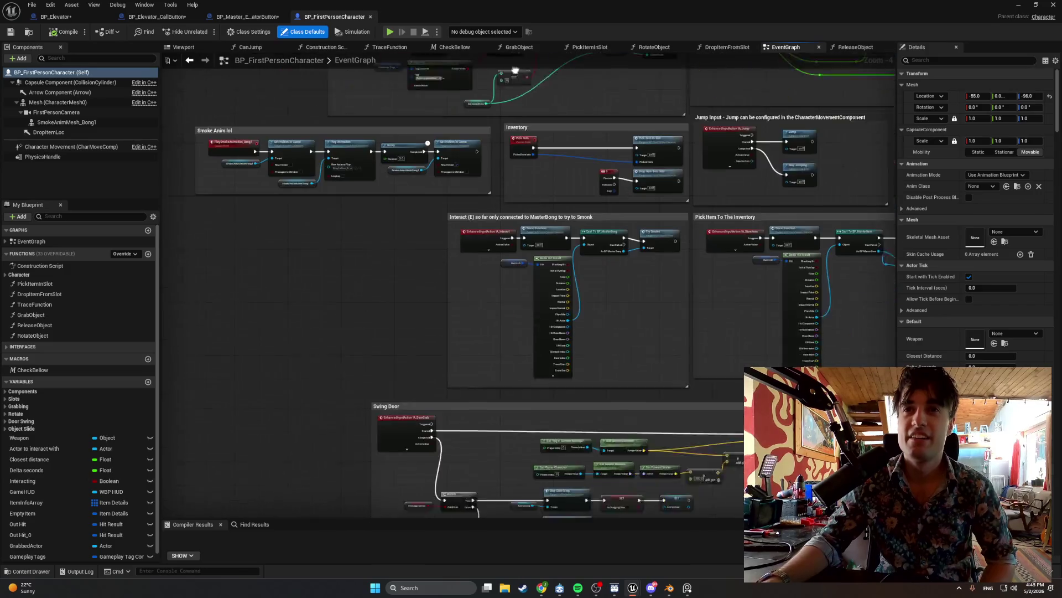
{"action": "scroll", "coordinate": [394, 226], "scroll_direction": "up", "scroll_amount": 2}
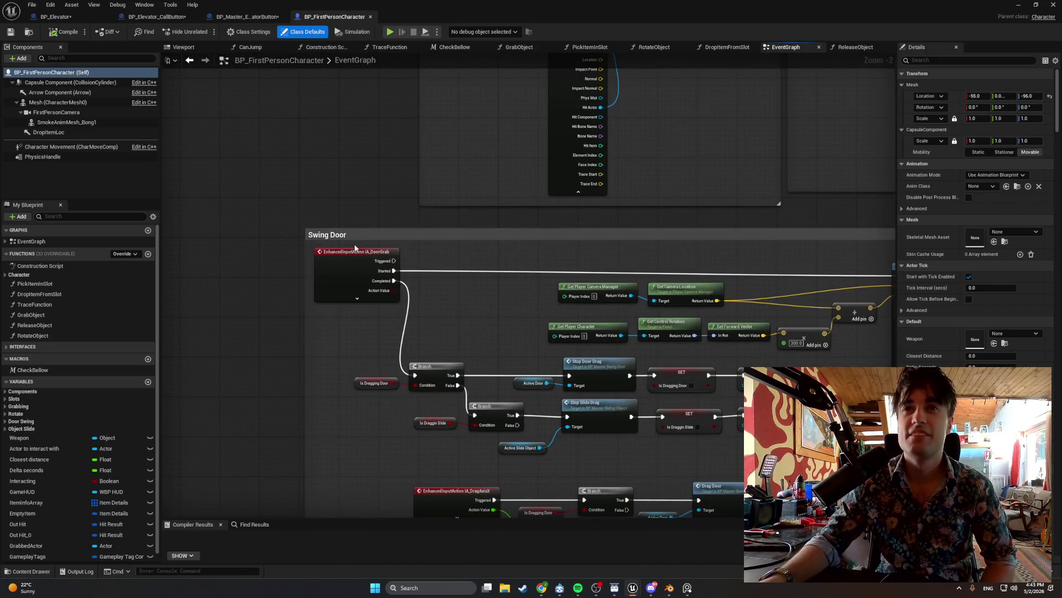
{"action": "mouse_move", "coordinate": [359, 258]}
{"action": "left_mouse_down"}
{"action": "mouse_move", "coordinate": [386, 145]}
{"action": "mouse_move", "coordinate": [334, 363]}
{"action": "mouse_move", "coordinate": [326, 325]}
{"action": "mouse_move", "coordinate": [553, 408]}
{"action": "mouse_move", "coordinate": [559, 371]}
{"action": "mouse_move", "coordinate": [513, 328]}
{"action": "mouse_move", "coordinate": [522, 351]}
{"action": "mouse_move", "coordinate": [358, 341]}
{"action": "left_mouse_up"}
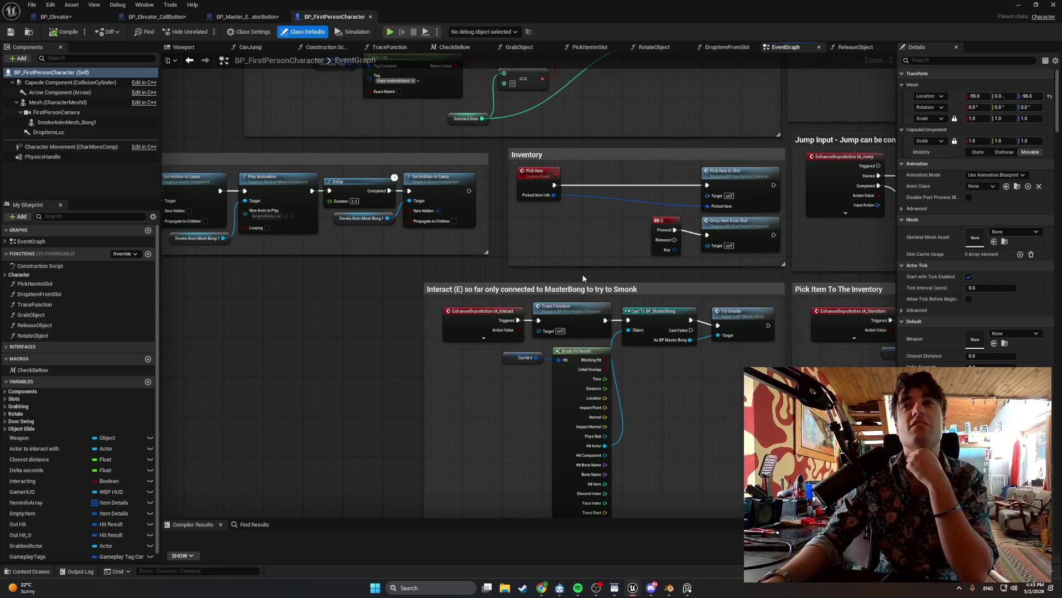
{"action": "left_click_drag", "start_coordinate": [358, 346], "coordinate": [285, 272]}
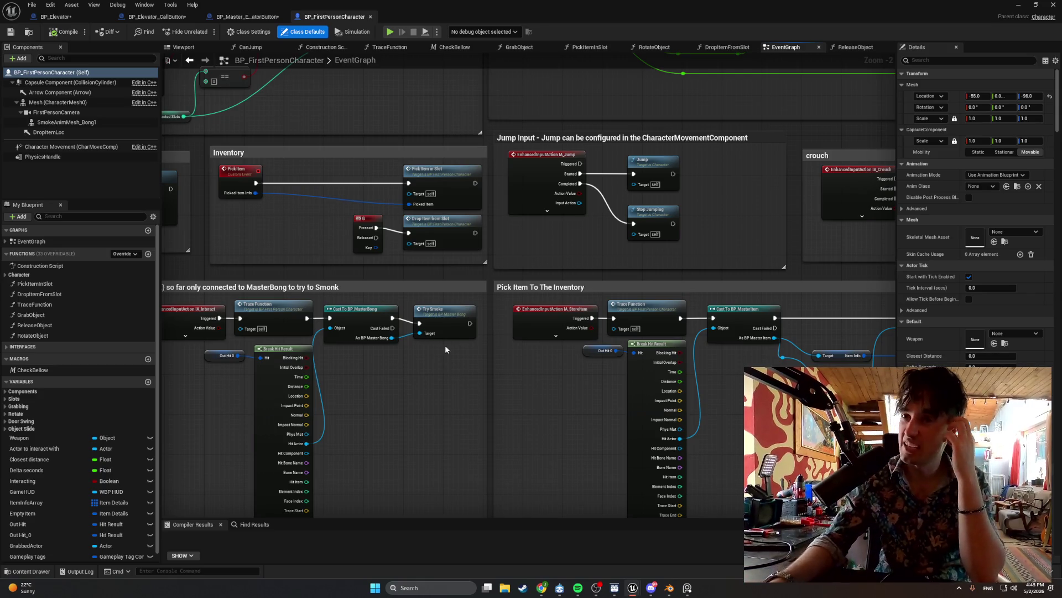
Centre the Interact (E) section of the EventGraph and capture a screenshot of it.
{"action": "mouse_move", "coordinate": [674, 586]}
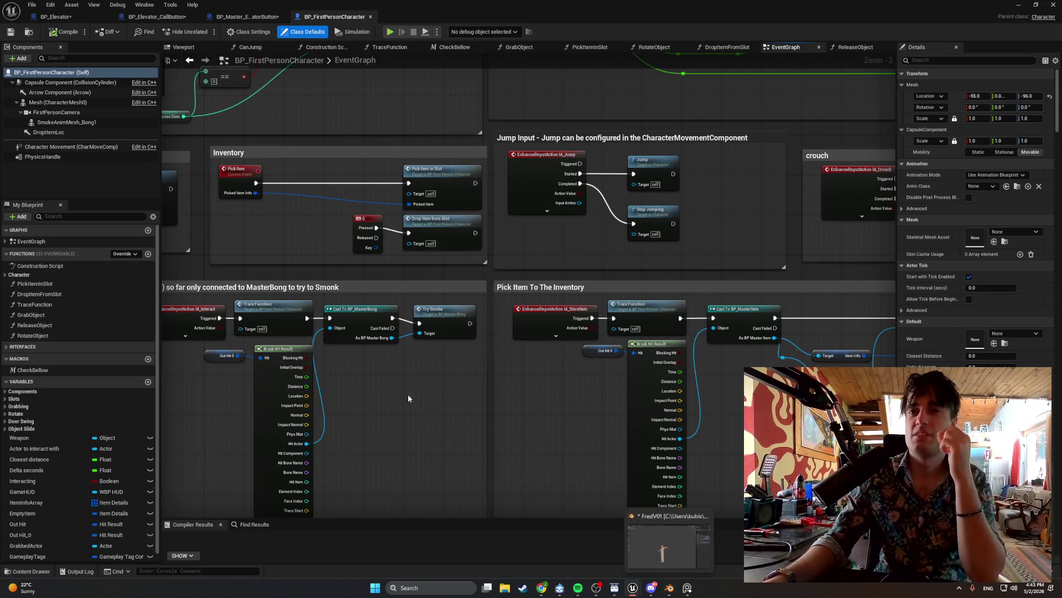
{"action": "scroll", "coordinate": [369, 371], "scroll_direction": "down", "scroll_amount": 3}
{"action": "left_click_drag", "start_coordinate": [307, 362], "coordinate": [376, 394]}
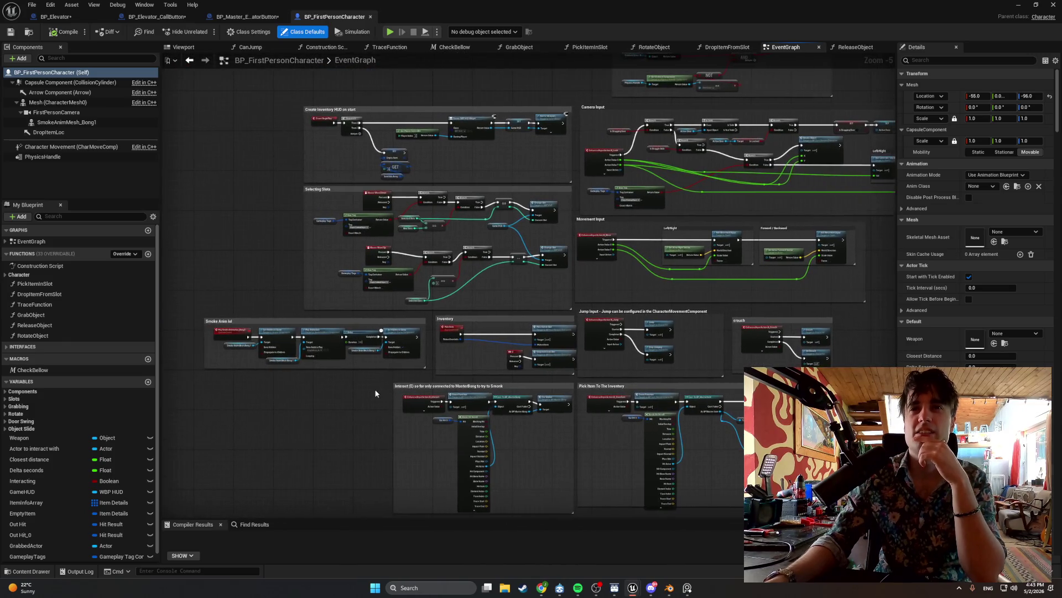
{"action": "scroll", "coordinate": [251, 258], "scroll_direction": "up", "scroll_amount": 4}
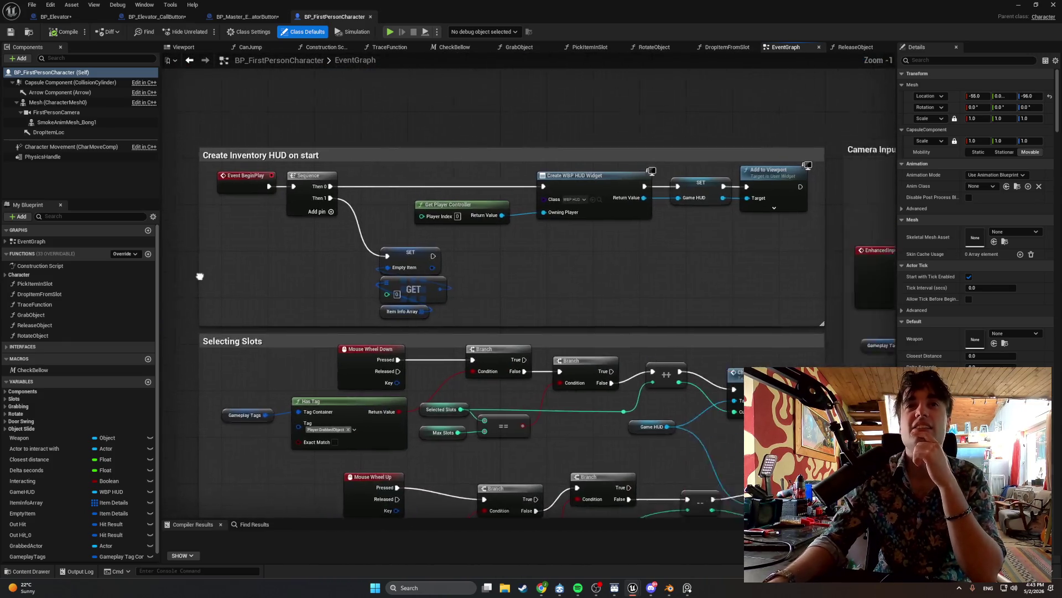
{"action": "scroll", "coordinate": [202, 306], "scroll_direction": "down", "scroll_amount": 1}
{"action": "mouse_move", "coordinate": [412, 293]}
{"action": "left_mouse_down"}
{"action": "mouse_move", "coordinate": [349, 367]}
{"action": "mouse_move", "coordinate": [362, 470]}
{"action": "left_mouse_up"}
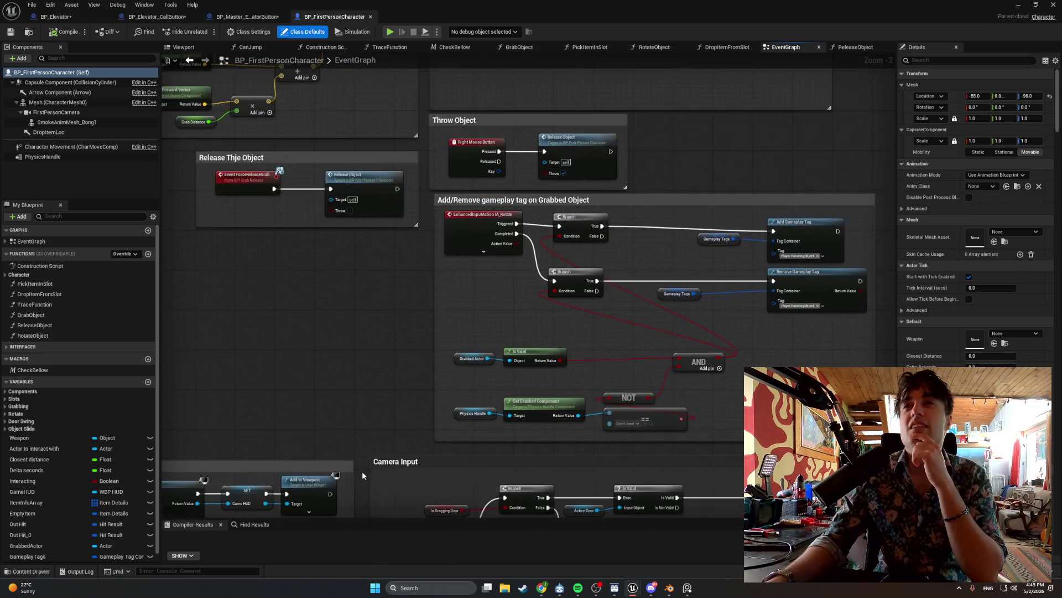
{"action": "mouse_move", "coordinate": [361, 430]}
{"action": "left_mouse_down"}
{"action": "mouse_move", "coordinate": [433, 493]}
{"action": "mouse_move", "coordinate": [361, 457]}
{"action": "mouse_move", "coordinate": [447, 522]}
{"action": "left_mouse_up"}
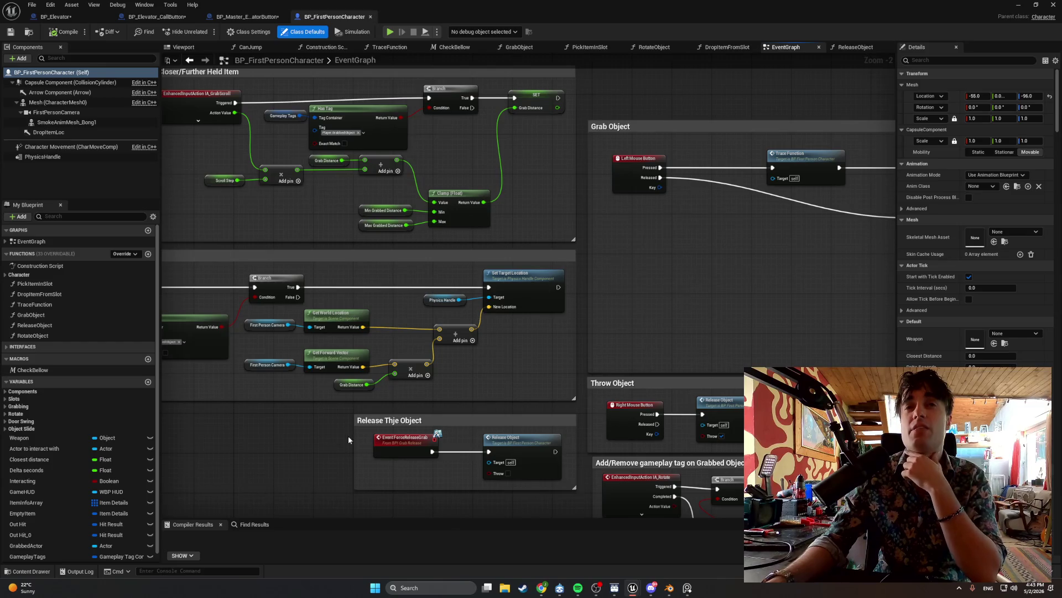
{"action": "left_click_drag", "start_coordinate": [348, 436], "coordinate": [462, 380]}
{"action": "mouse_move", "coordinate": [337, 416]}
{"action": "left_mouse_down"}
{"action": "mouse_move", "coordinate": [232, 264]}
{"action": "mouse_move", "coordinate": [280, 244]}
{"action": "mouse_move", "coordinate": [281, 181]}
{"action": "mouse_move", "coordinate": [310, 143]}
{"action": "mouse_move", "coordinate": [394, 129]}
{"action": "mouse_move", "coordinate": [415, 146]}
{"action": "mouse_move", "coordinate": [437, 78]}
{"action": "mouse_move", "coordinate": [763, 38]}
{"action": "left_mouse_up"}
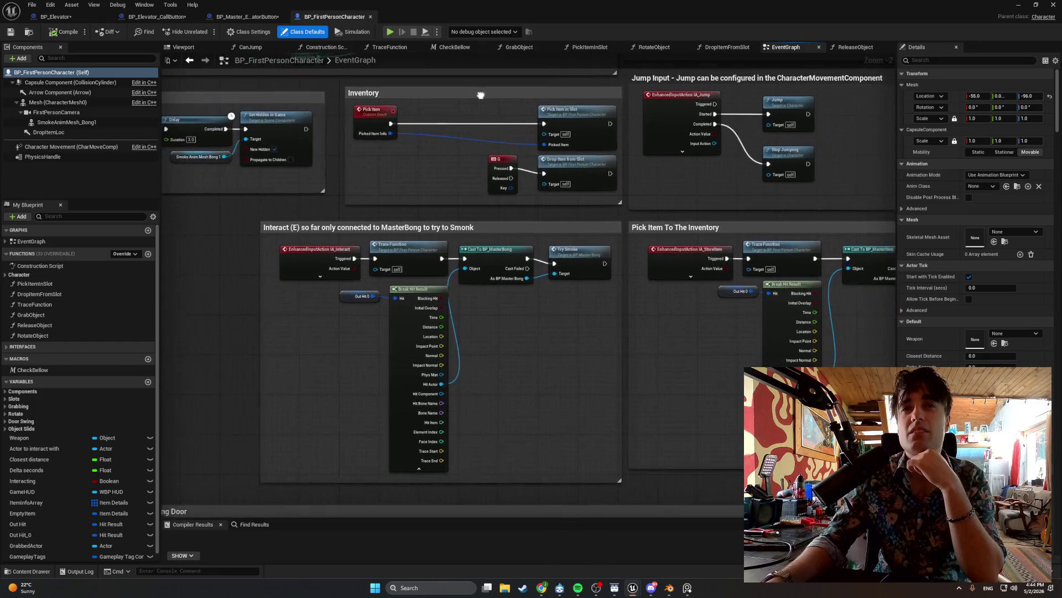
{"action": "scroll", "coordinate": [491, 207], "scroll_direction": "up", "scroll_amount": 2}
{"action": "left_click_drag", "start_coordinate": [303, 250], "coordinate": [351, 224]}
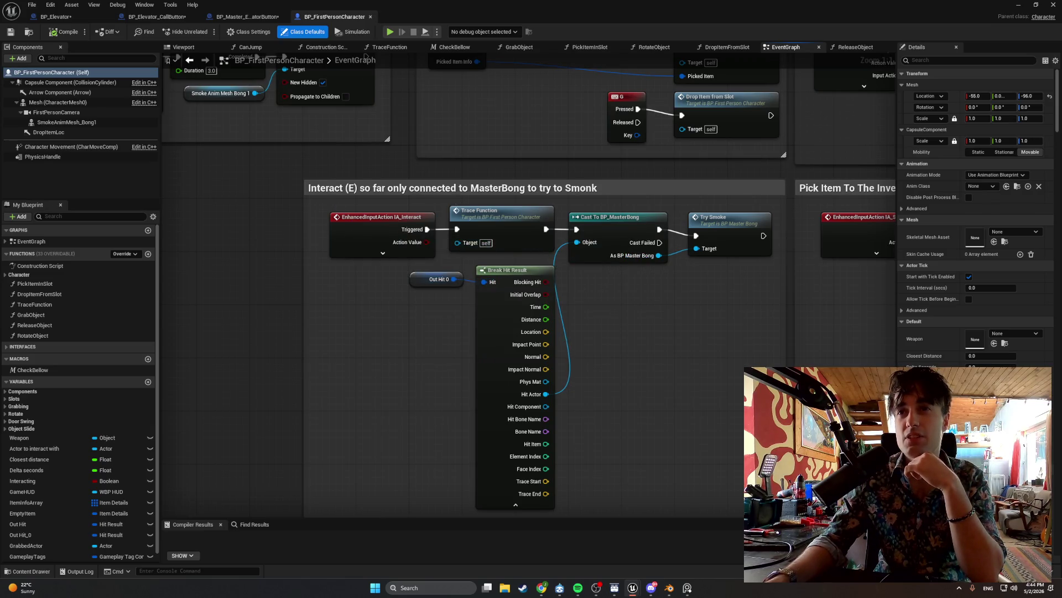
{"action": "left_click_drag", "start_coordinate": [616, 312], "coordinate": [591, 273]}
{"action": "key", "text": "super+shift+s"}
{"action": "left_click_drag", "start_coordinate": [716, 318], "coordinate": [264, 119]}
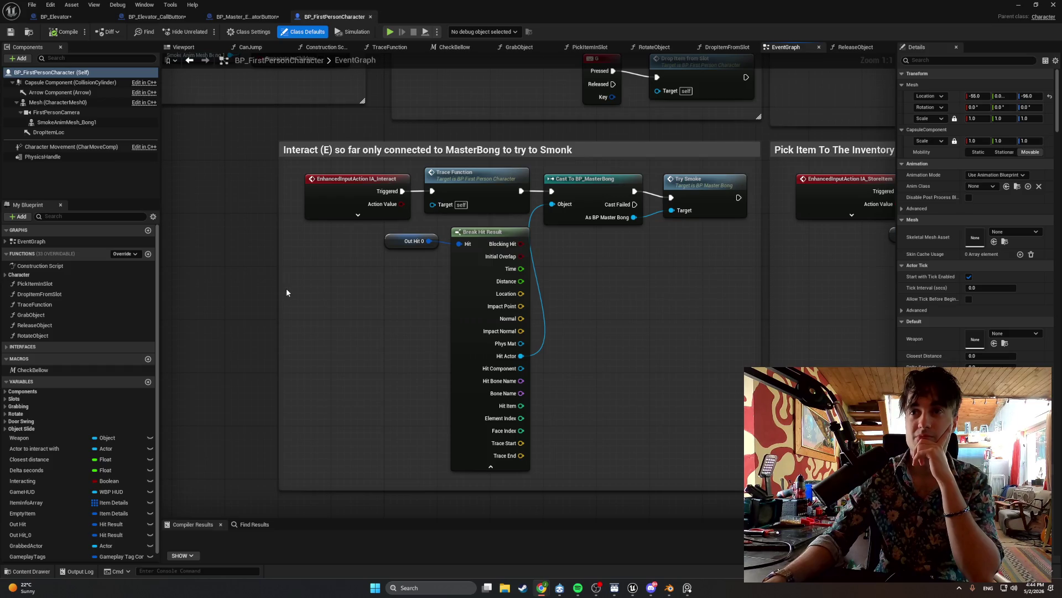
Shift the five Interact nodes left and move Try Smoke beside the cast node.
{"action": "mouse_move", "coordinate": [276, 289]}
{"action": "left_mouse_down"}
{"action": "mouse_move", "coordinate": [362, 295]}
{"action": "mouse_move", "coordinate": [166, 302]}
{"action": "mouse_move", "coordinate": [188, 304]}
{"action": "mouse_move", "coordinate": [164, 275]}
{"action": "mouse_move", "coordinate": [254, 265]}
{"action": "mouse_move", "coordinate": [459, 311]}
{"action": "left_mouse_up"}
{"action": "left_click_drag", "start_coordinate": [660, 451], "coordinate": [367, 166]}
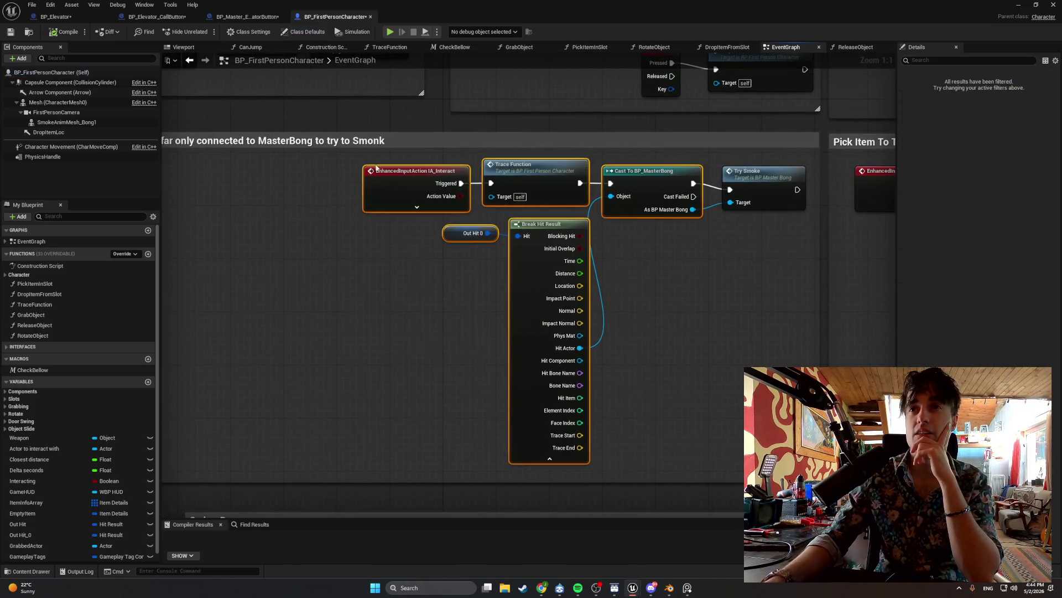
{"action": "left_click_drag", "start_coordinate": [533, 175], "coordinate": [294, 173]}
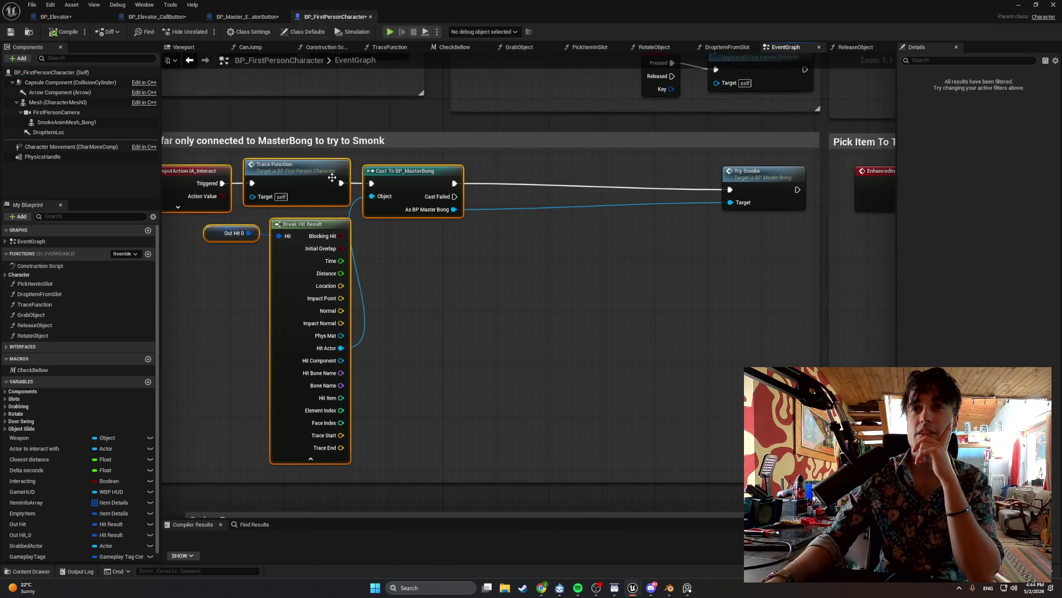
{"action": "left_click_drag", "start_coordinate": [746, 174], "coordinate": [552, 173]}
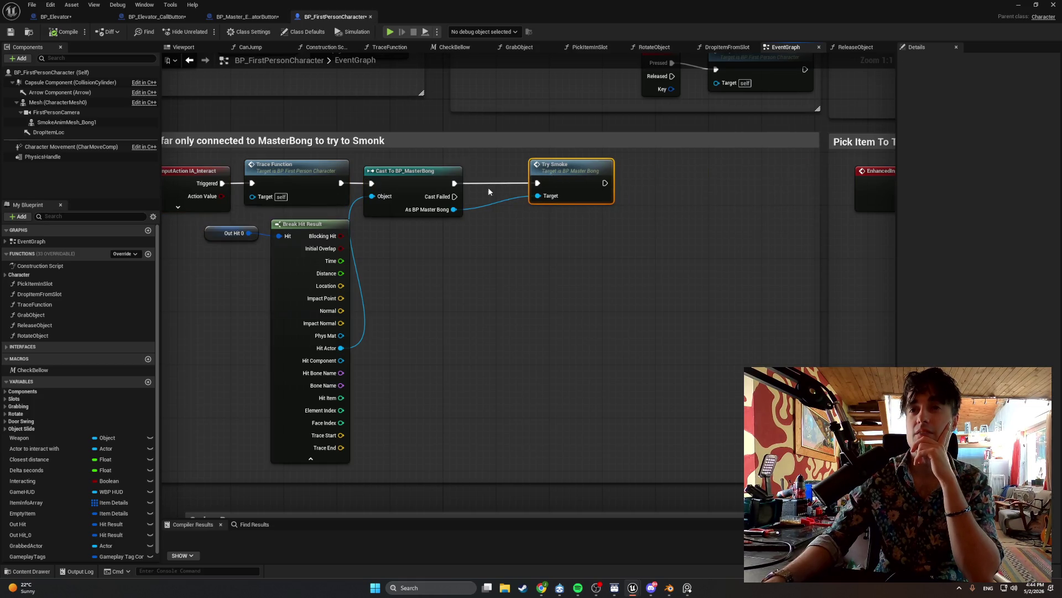
{"action": "mouse_move", "coordinate": [459, 196]}
{"action": "left_mouse_down"}
{"action": "mouse_move", "coordinate": [485, 212]}
{"action": "mouse_move", "coordinate": [517, 267]}
{"action": "left_mouse_up"}
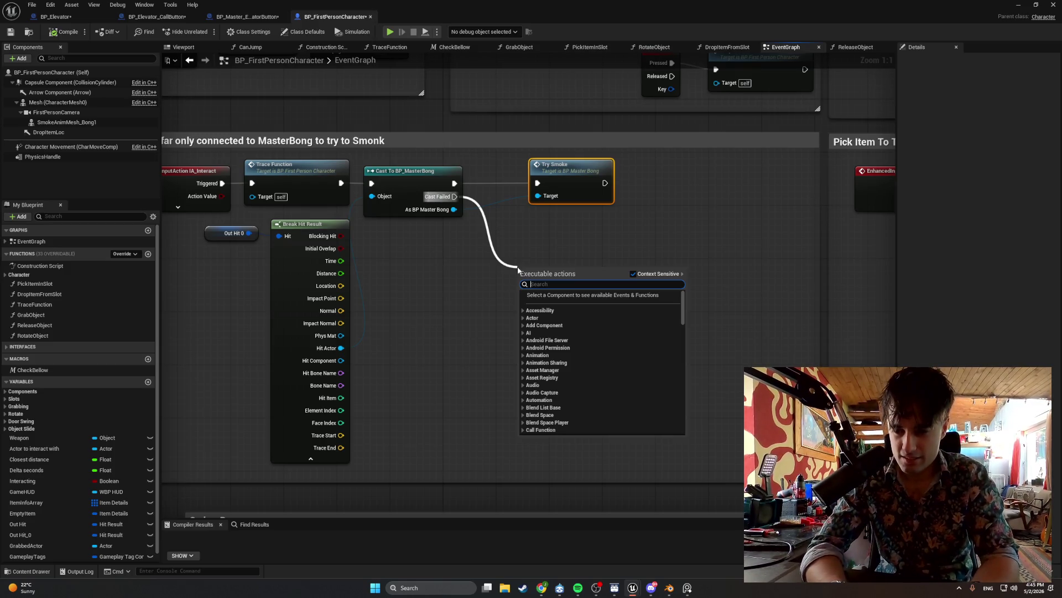
Add a Cast To BP_Master_ElevatorButton node off Cast Failed, placed beside the MasterBong cast.
{"action": "type", "text": "Cast to"}
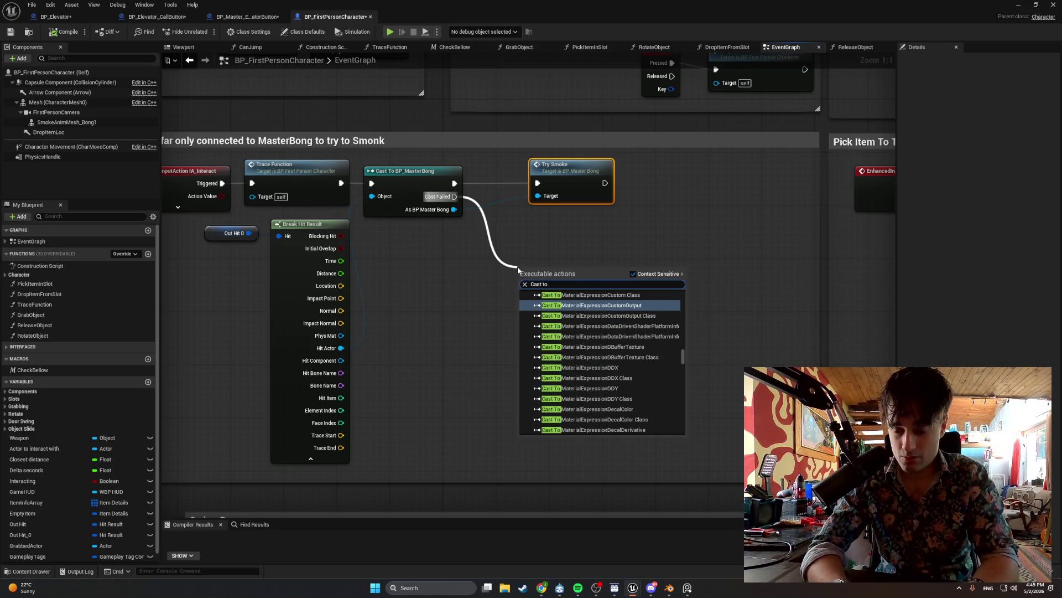
{"action": "type", "text": " BP_elevator"}
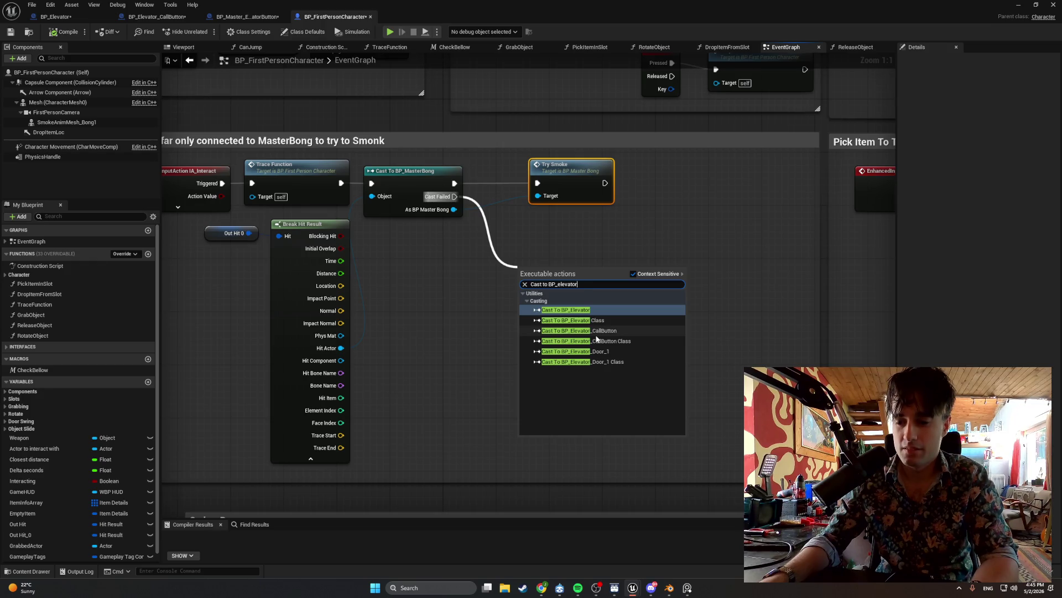
{"action": "key", "text": "BackSpace"}
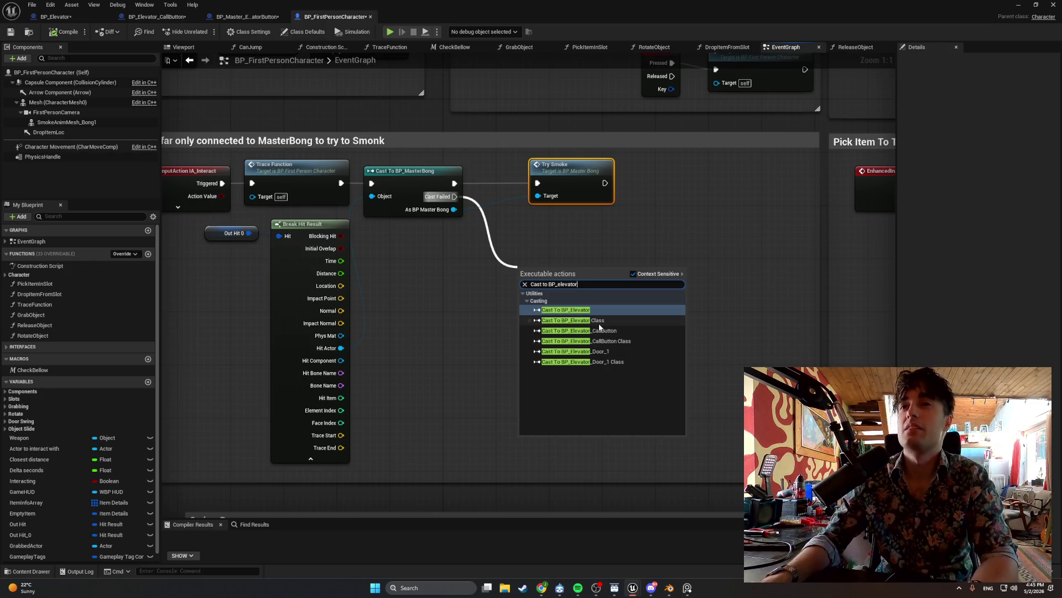
{"action": "key", "text": "BackSpace"}
{"action": "key", "text": "BackSpace"}
{"action": "key", "text": "BackSpace"}
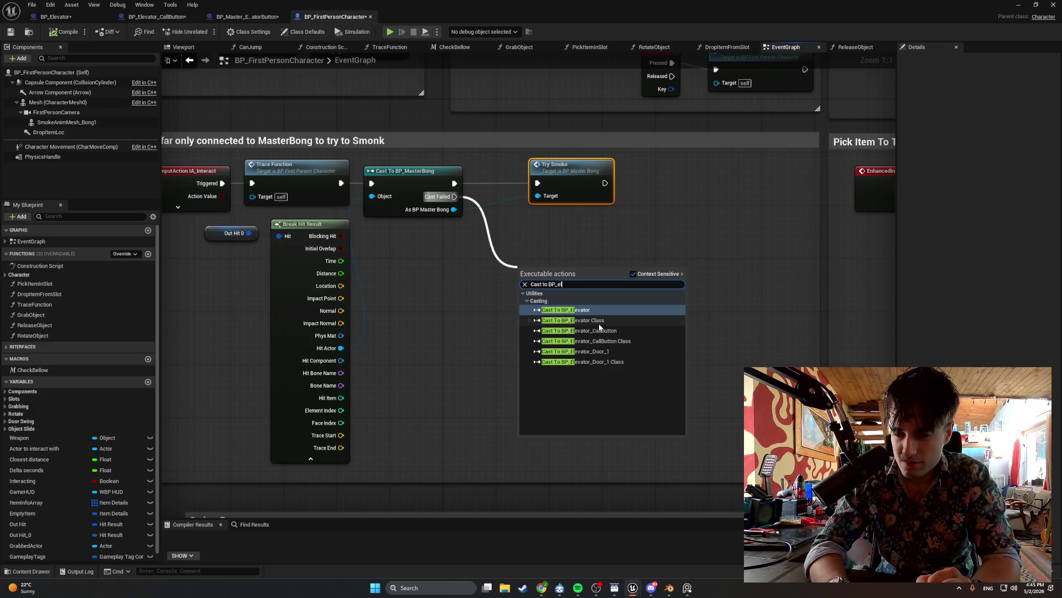
{"action": "key", "text": "BackSpace"}
{"action": "key", "text": "BackSpace"}
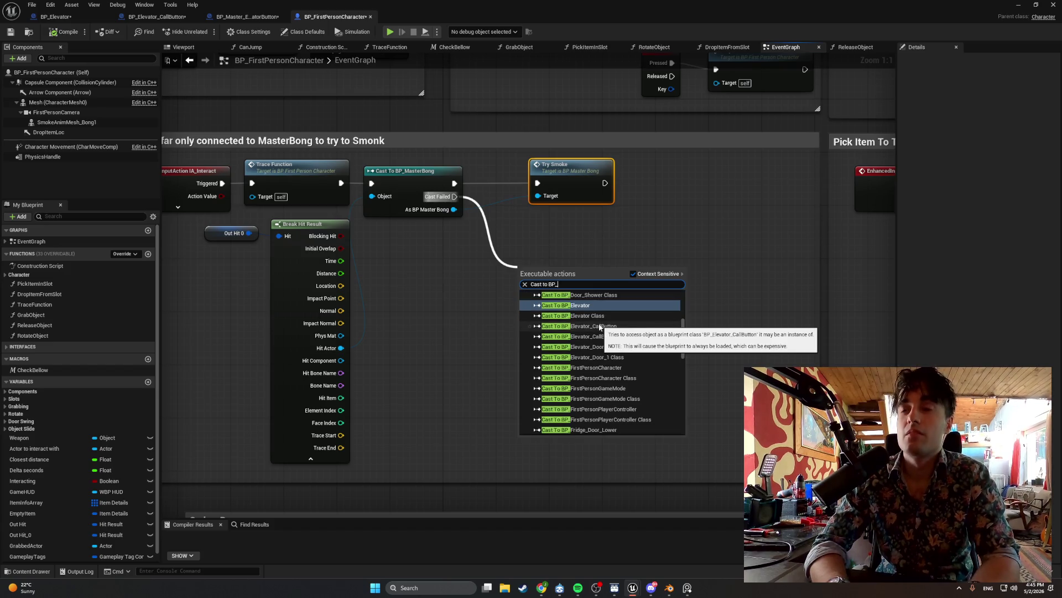
{"action": "type", "text": "master"}
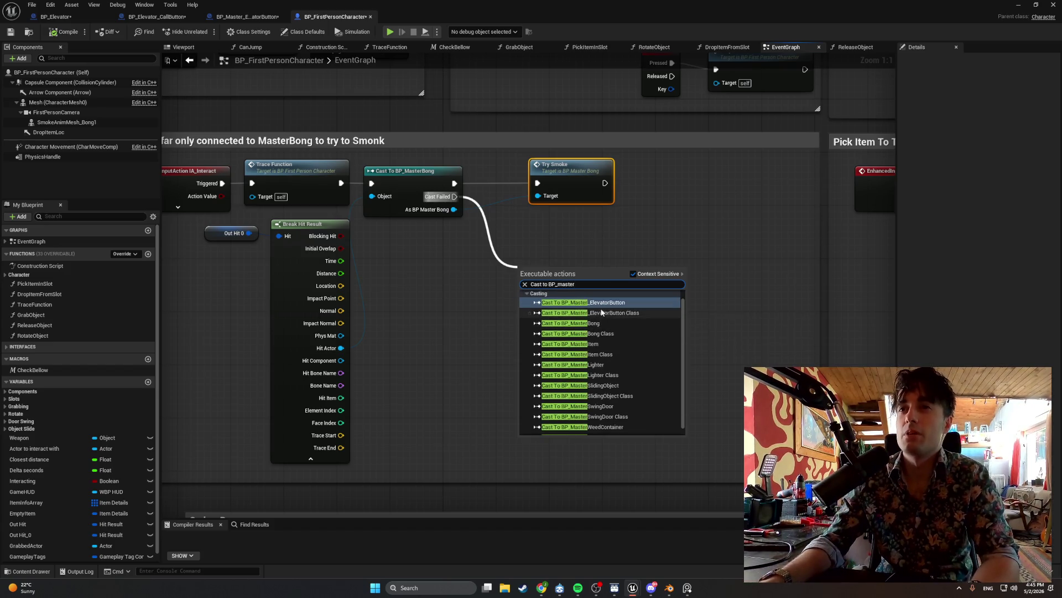
{"action": "key", "text": "Return"}
{"action": "left_click_drag", "start_coordinate": [565, 282], "coordinate": [545, 235]}
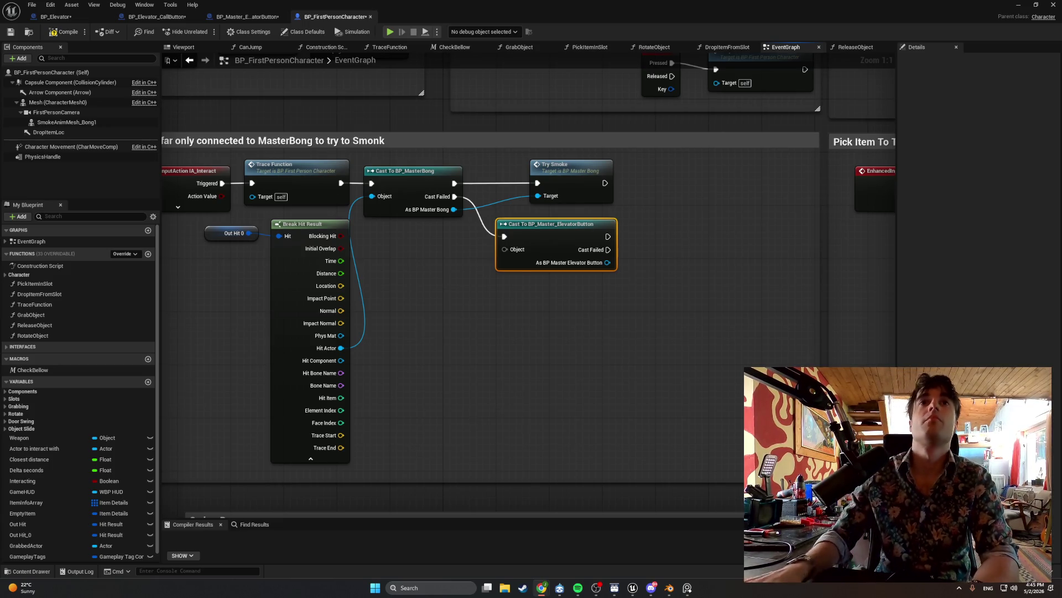
{"action": "left_click", "coordinate": [157, 17]}
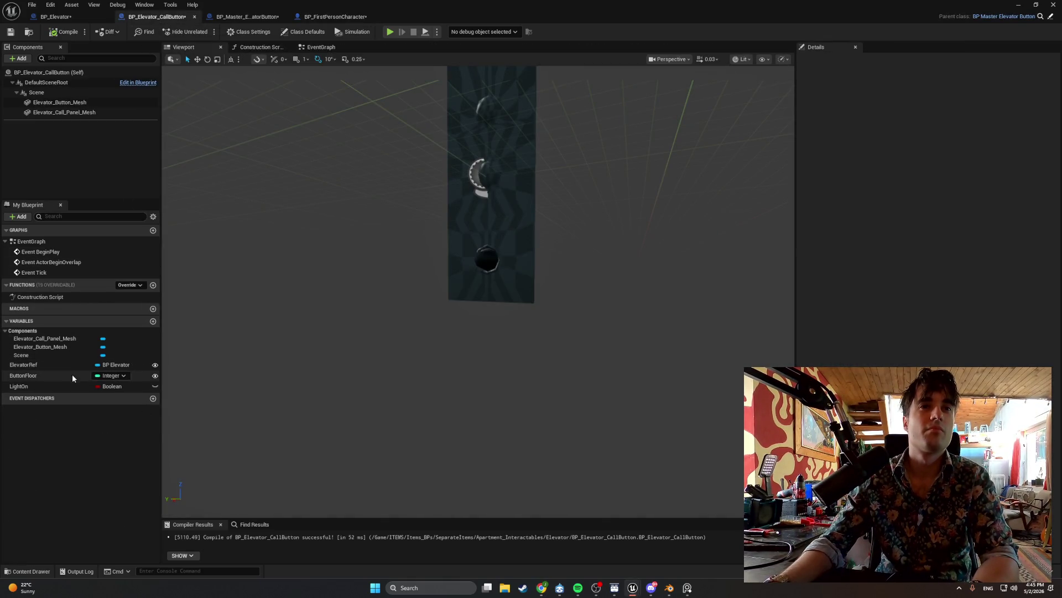
Break the Cast Failed wire to the ElevatorButton cast and recompile BP_FirstPersonCharacter without errors.
{"action": "left_click", "coordinate": [324, 17]}
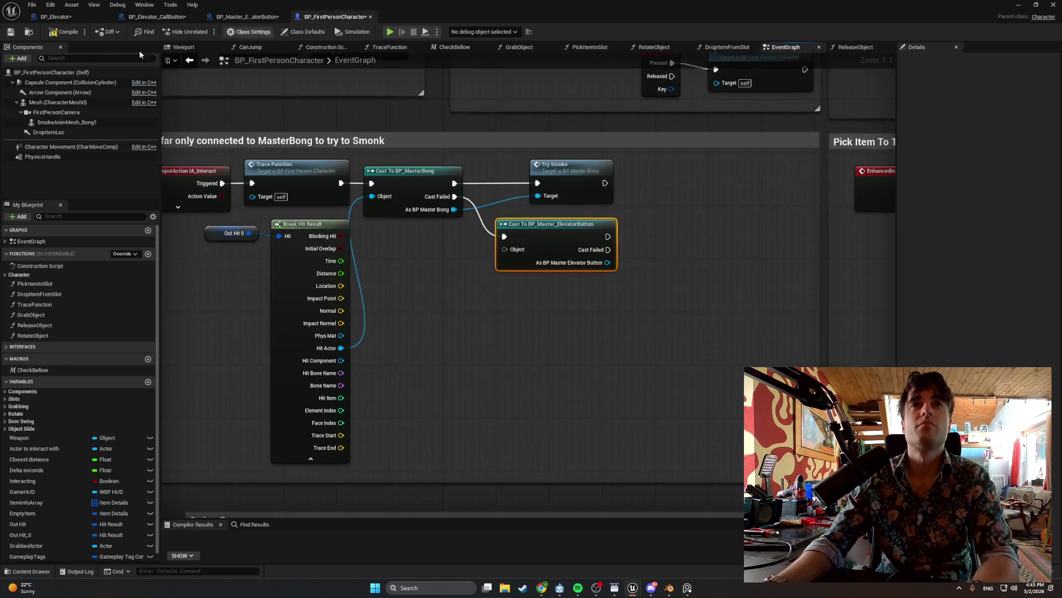
{"action": "left_click", "coordinate": [65, 31]}
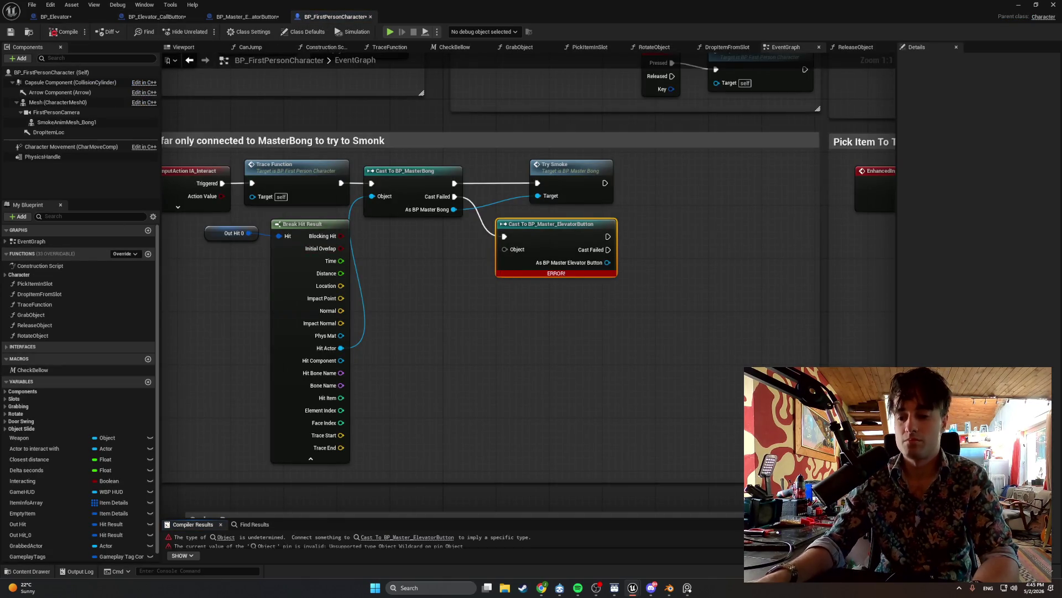
{"action": "key", "text": "alt+Tab"}
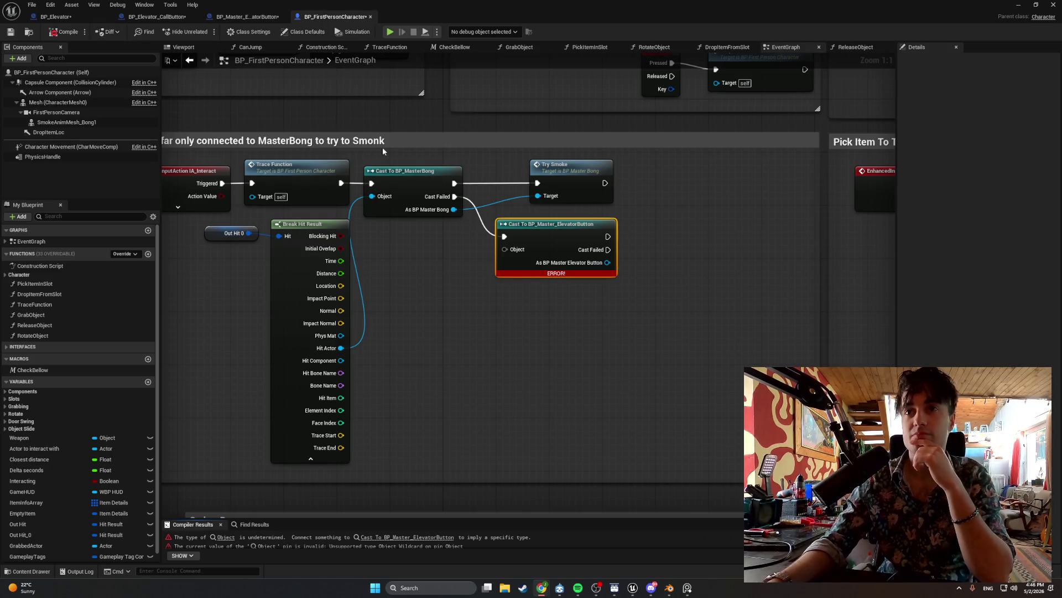
{"action": "left_click_drag", "start_coordinate": [504, 236], "coordinate": [479, 225]}
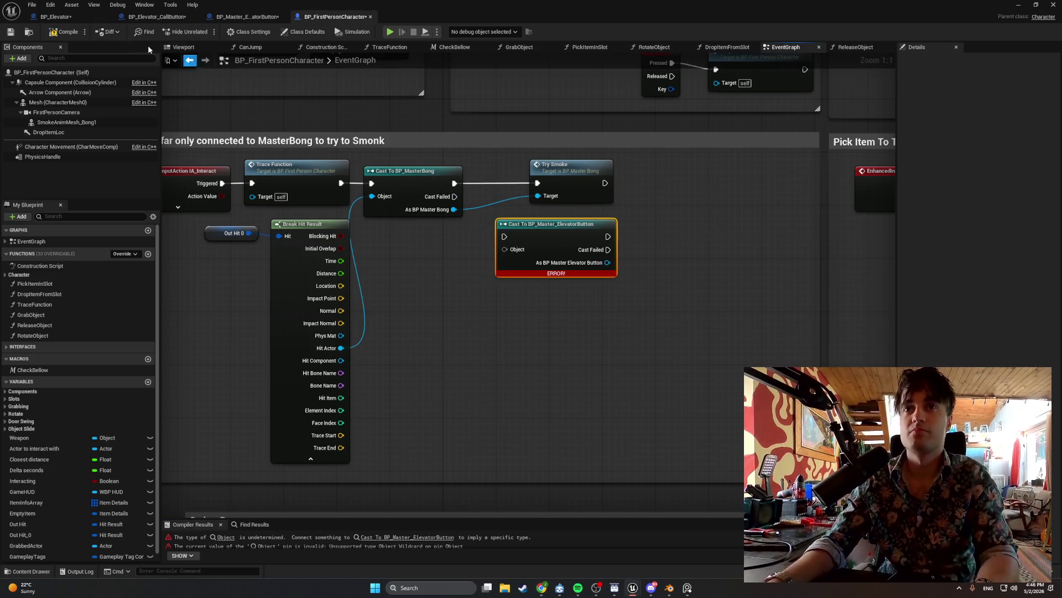
{"action": "left_click", "coordinate": [55, 31]}
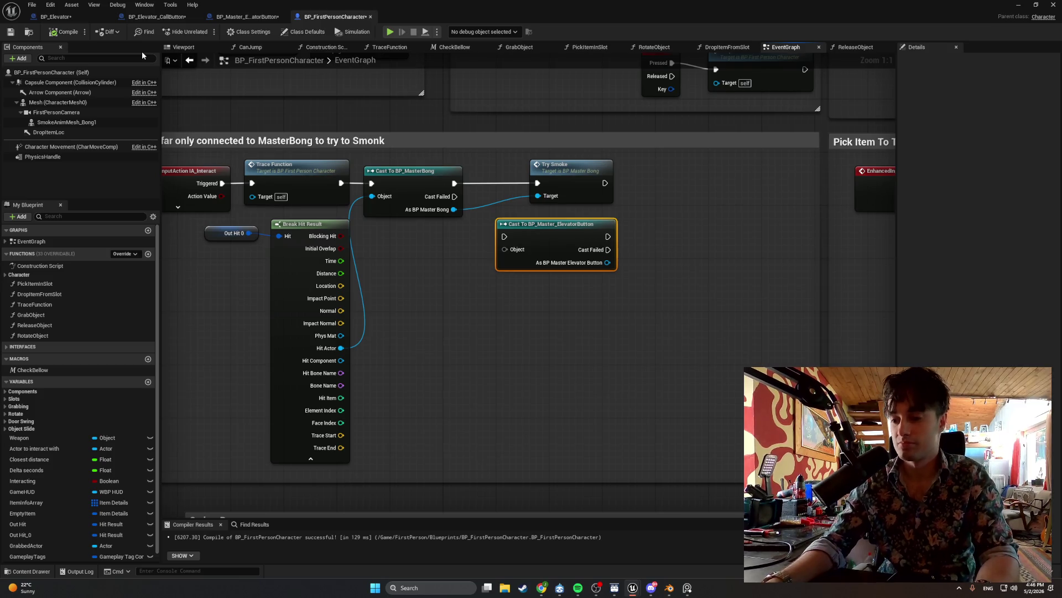
{"action": "left_click", "coordinate": [151, 16]}
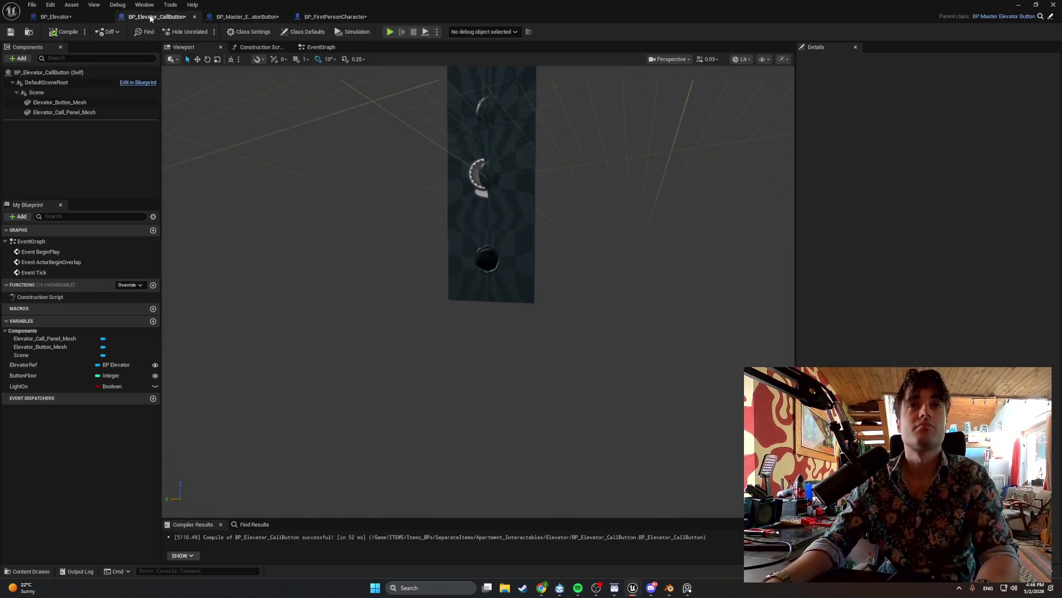
In BP_Master_ElevatorButton's EventGraph, add a new function named PressButton.
{"action": "left_click", "coordinate": [229, 17]}
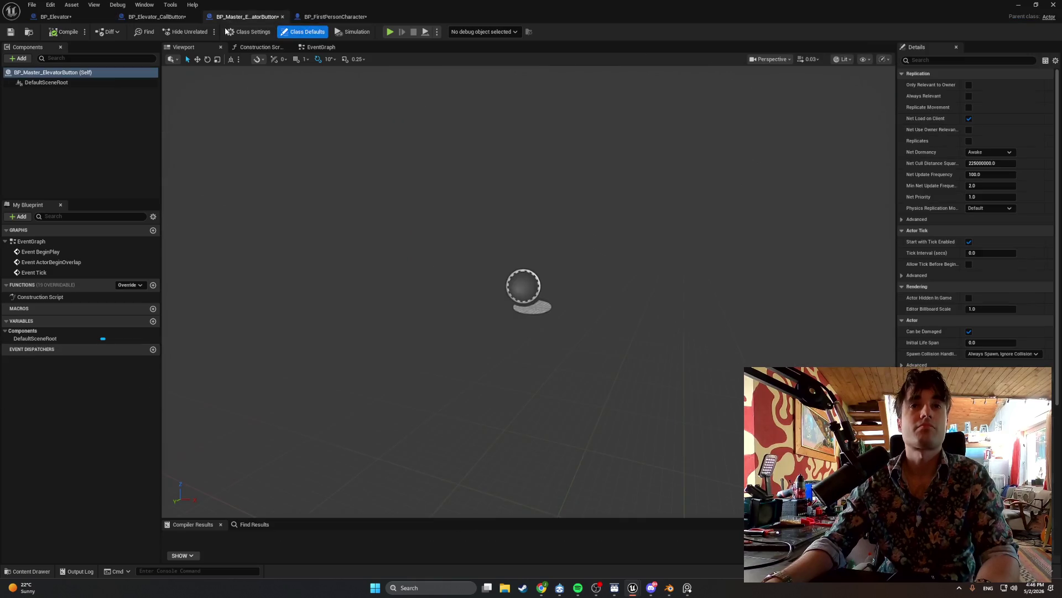
{"action": "left_click", "coordinate": [311, 47]}
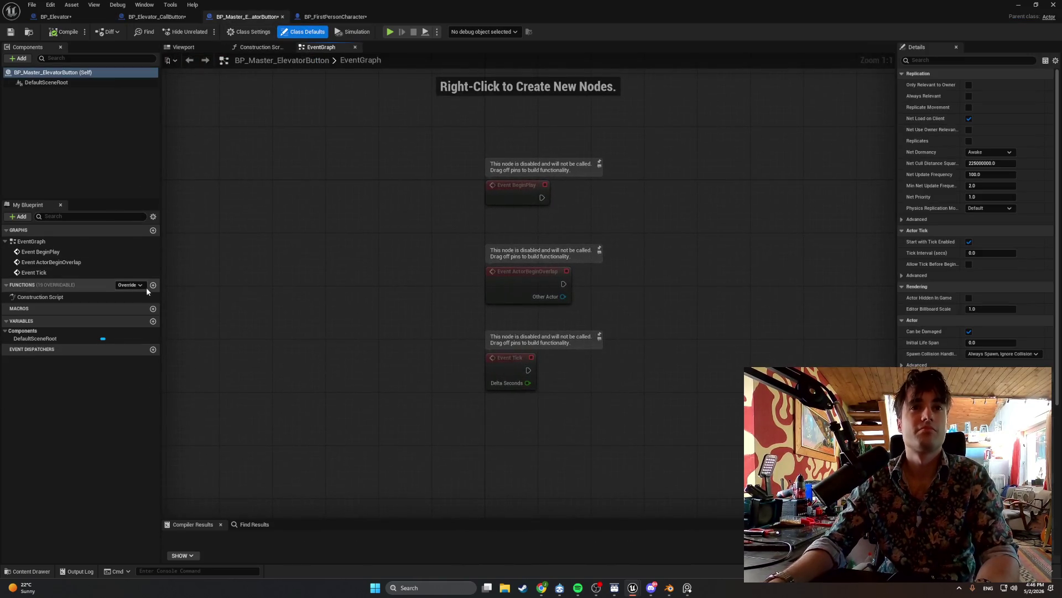
{"action": "left_click", "coordinate": [152, 286]}
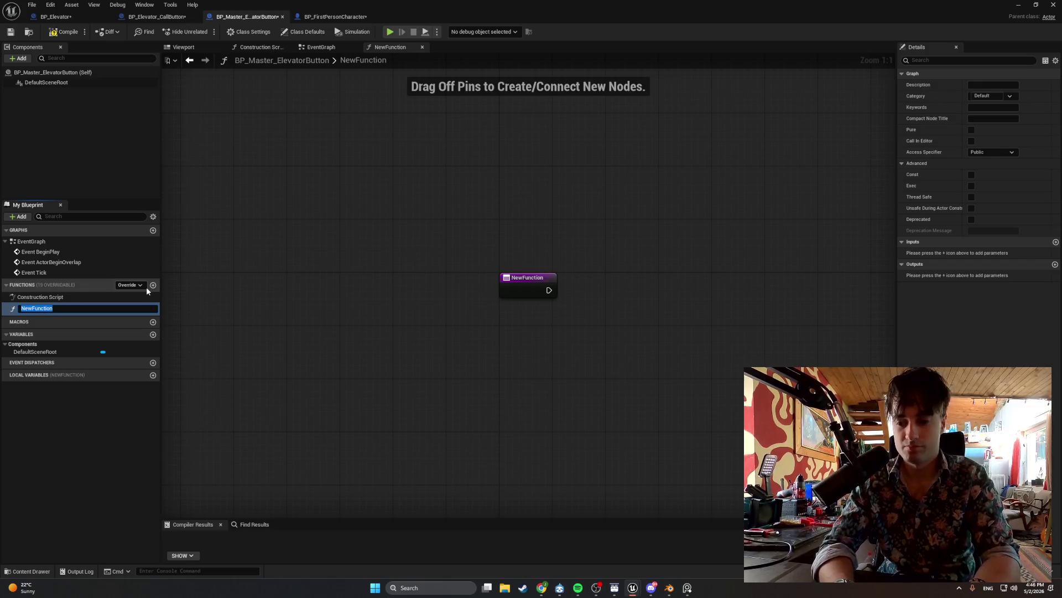
{"action": "type", "text": "PressB"}
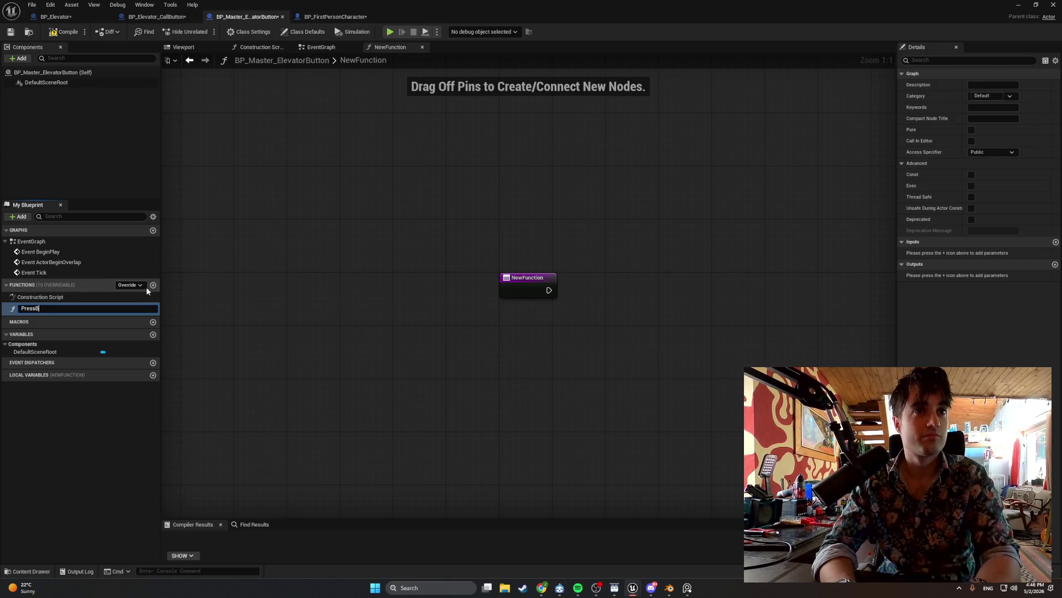
{"action": "type", "text": "utton"}
{"action": "key", "text": "Return"}
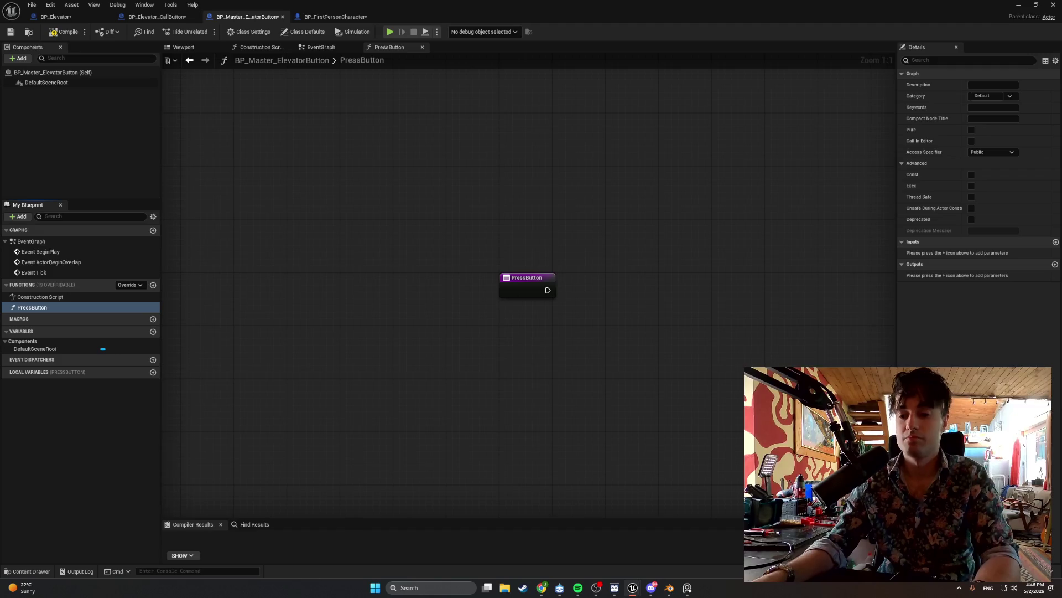
Search 'set light' from PressButton's execution output, cancel without adding a node, and return to BP_Elevator_CallButton.
{"action": "left_click_drag", "start_coordinate": [541, 418], "coordinate": [356, 426]}
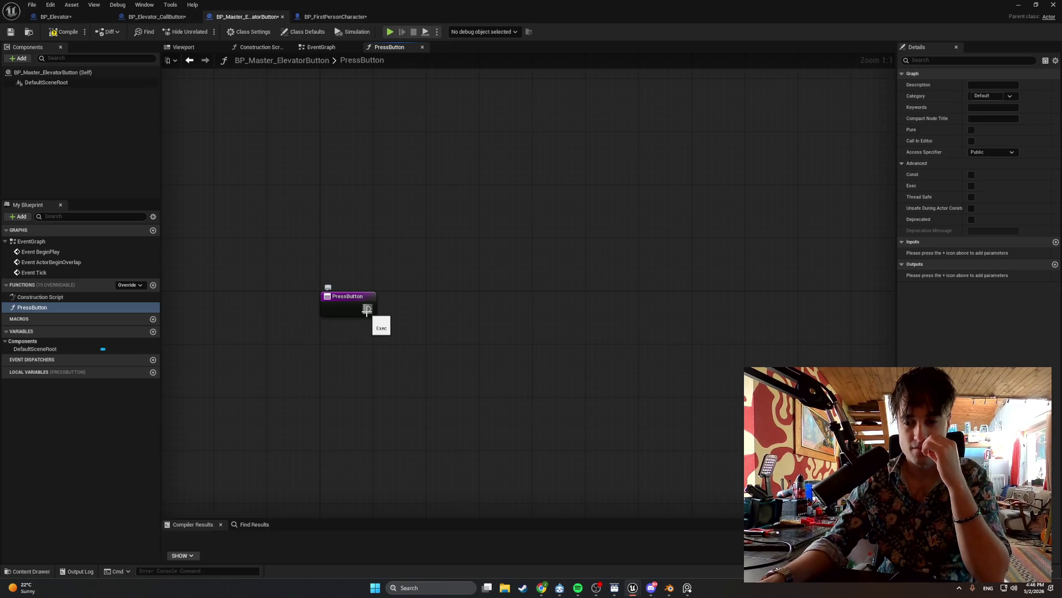
{"action": "left_click_drag", "start_coordinate": [367, 311], "coordinate": [372, 314]}
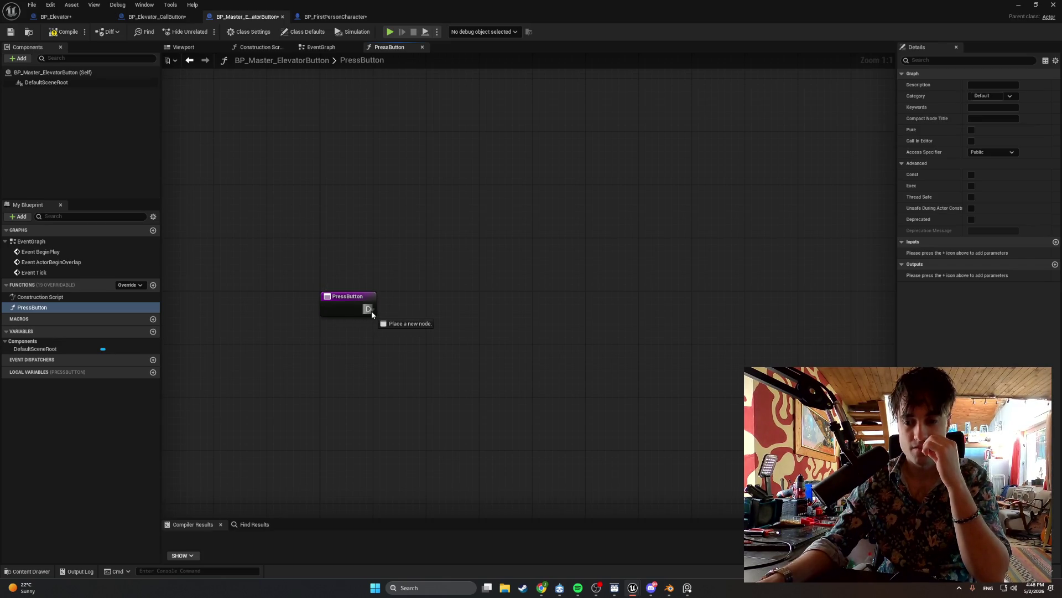
{"action": "left_click_drag", "start_coordinate": [372, 314], "coordinate": [417, 314]}
{"action": "type", "text": "se"}
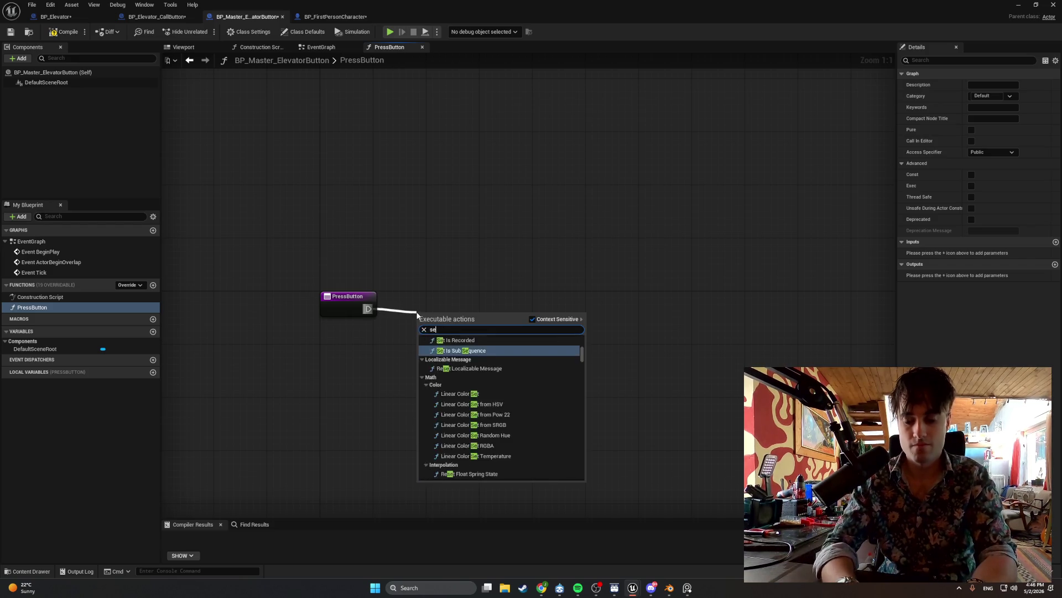
{"action": "type", "text": "t light"}
{"action": "left_click", "coordinate": [340, 418]}
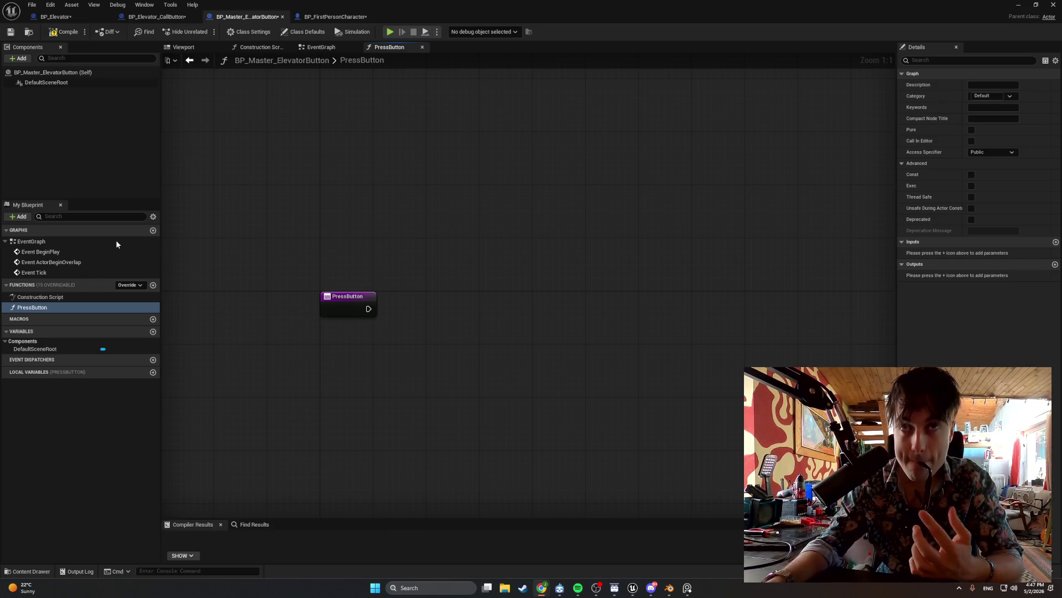
{"action": "left_click", "coordinate": [138, 18]}
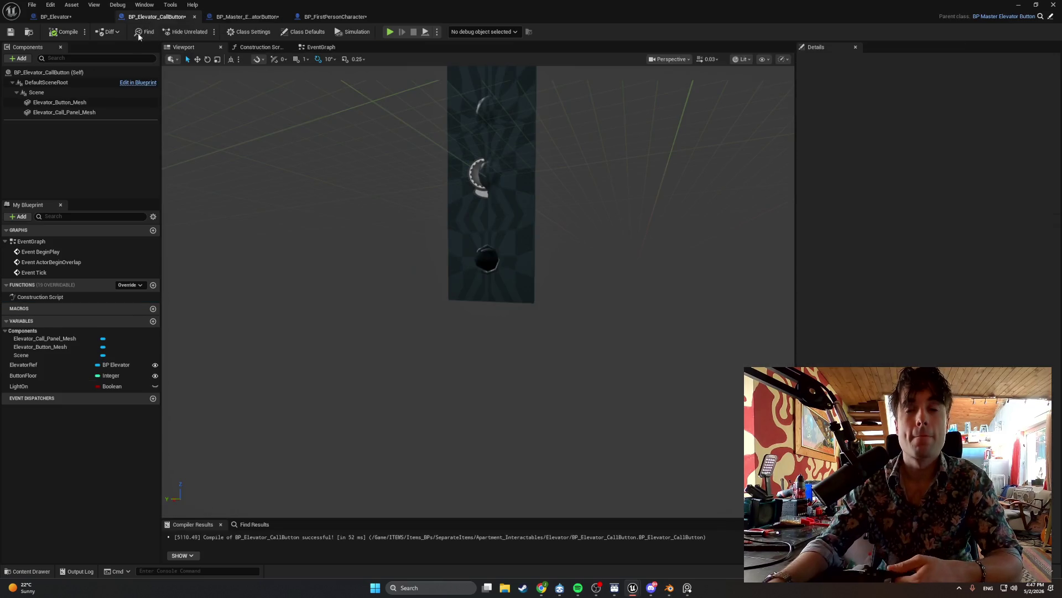
Delete LightOn from BP_Elevator_CallButton and add a new variable named 'LightOn' in BP_Master_ElevatorButton.
{"action": "left_click", "coordinate": [57, 387]}
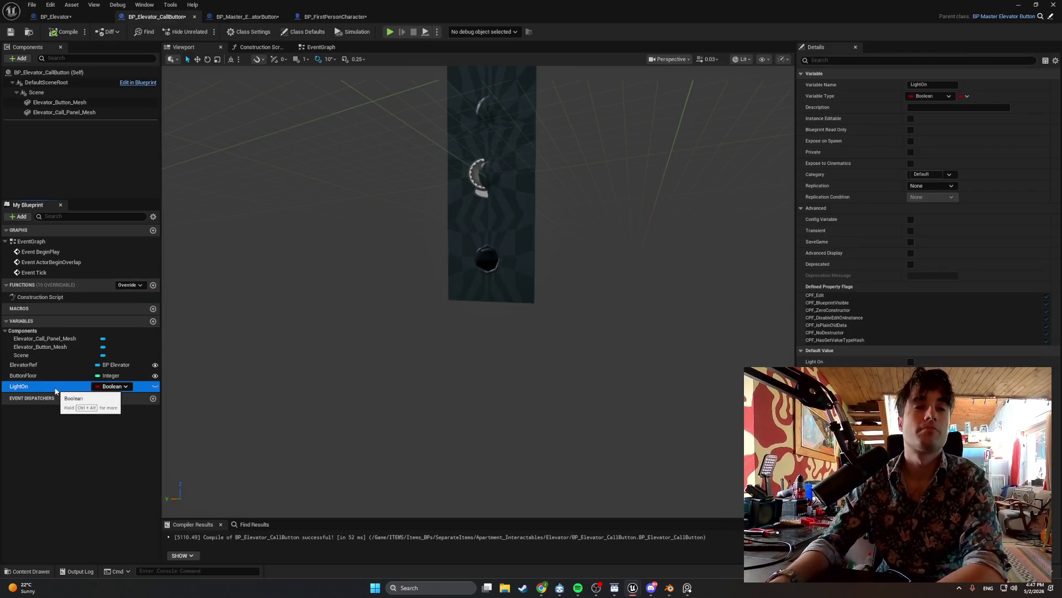
{"action": "key", "text": "Delete"}
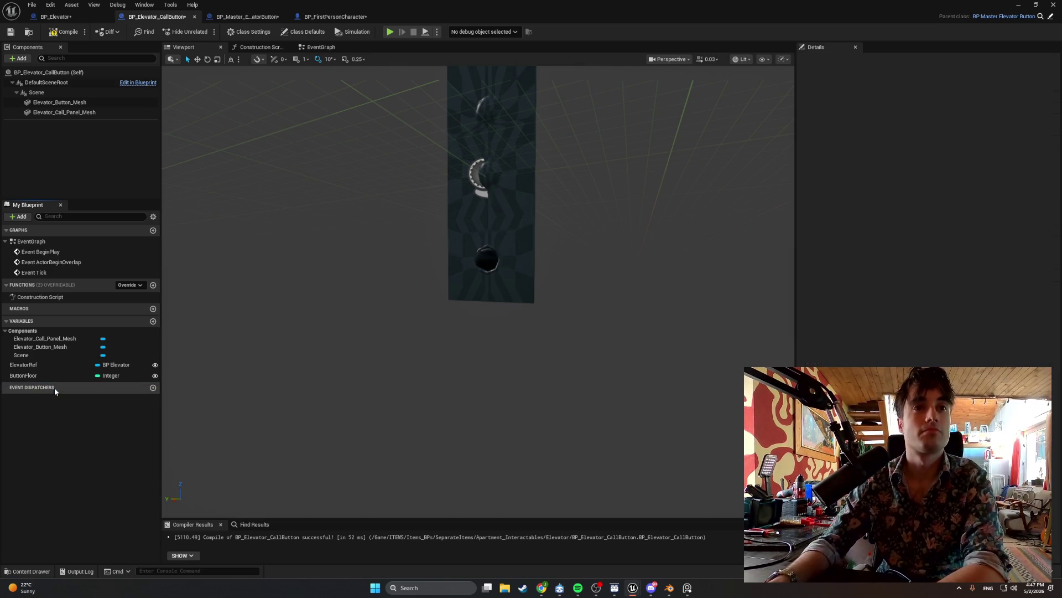
{"action": "left_click", "coordinate": [221, 16]}
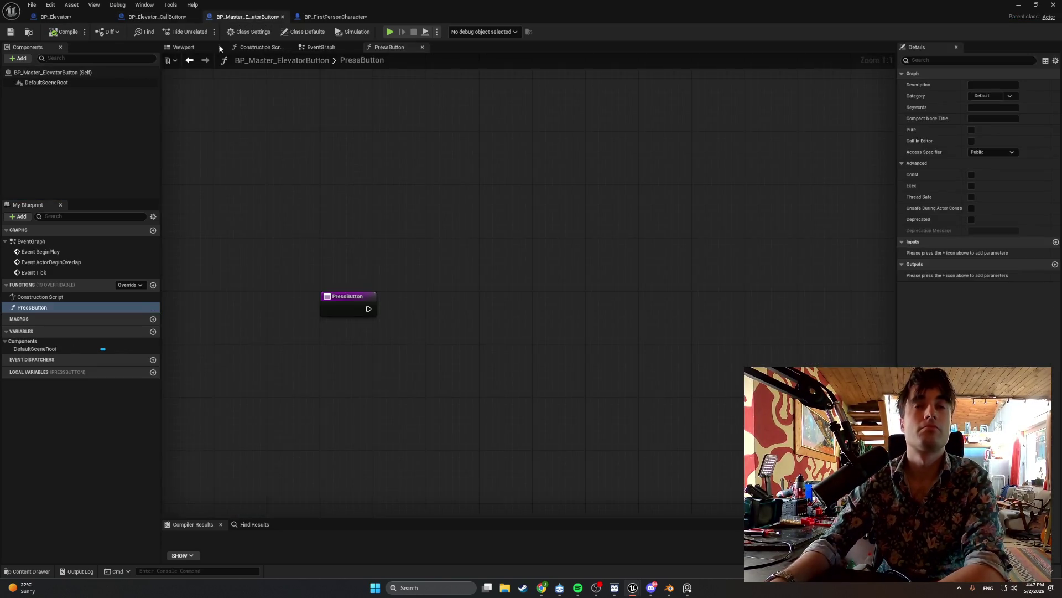
{"action": "left_click", "coordinate": [156, 334]}
{"action": "type", "text": "LightOn"}
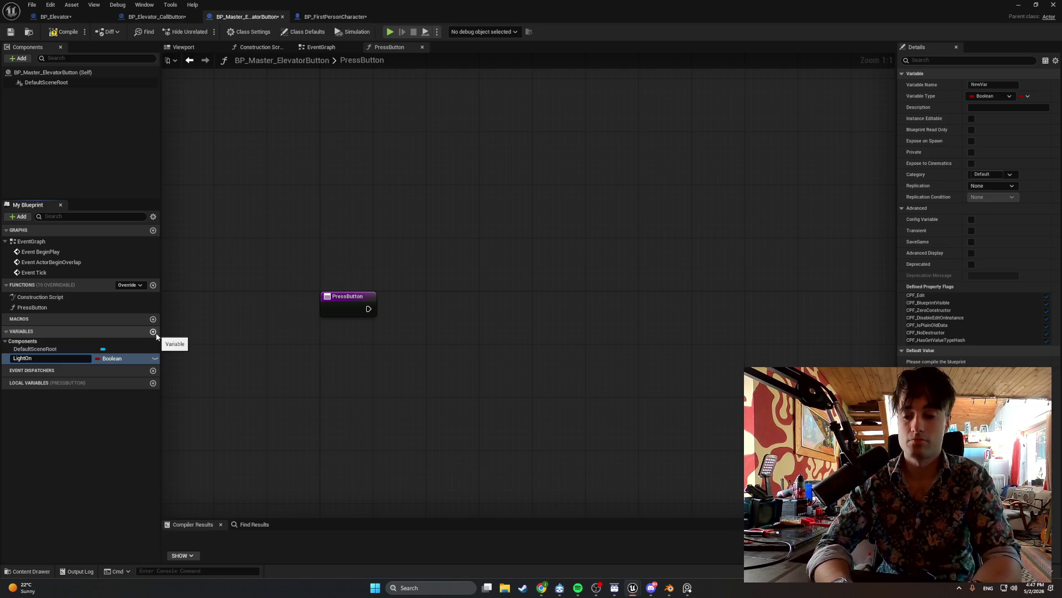
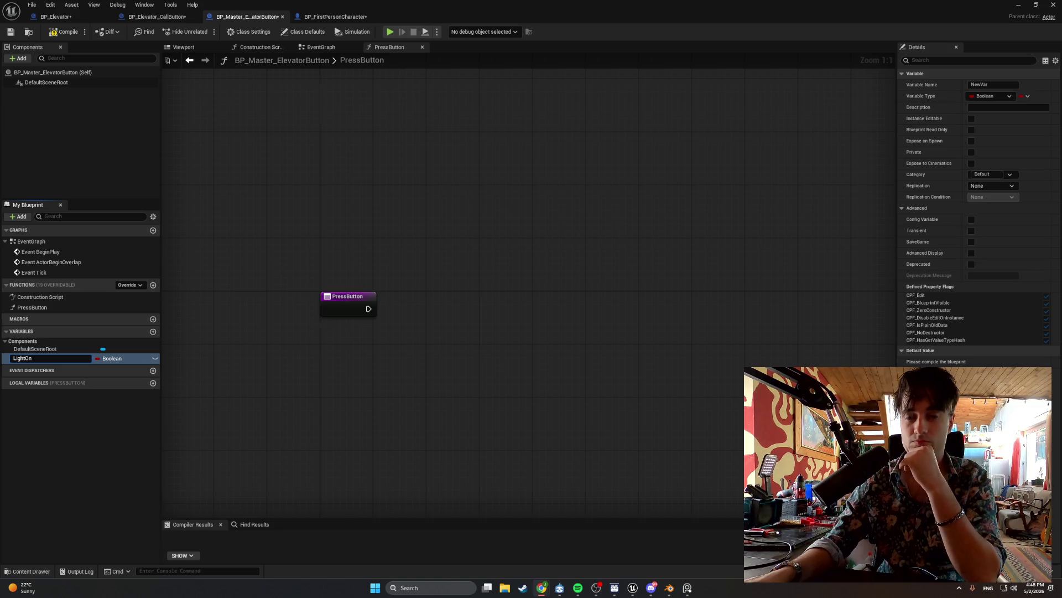
Rename the new Boolean to HasLight, tick its default value to true, and compile.
{"action": "left_click_drag", "start_coordinate": [88, 358], "coordinate": [2, 359]}
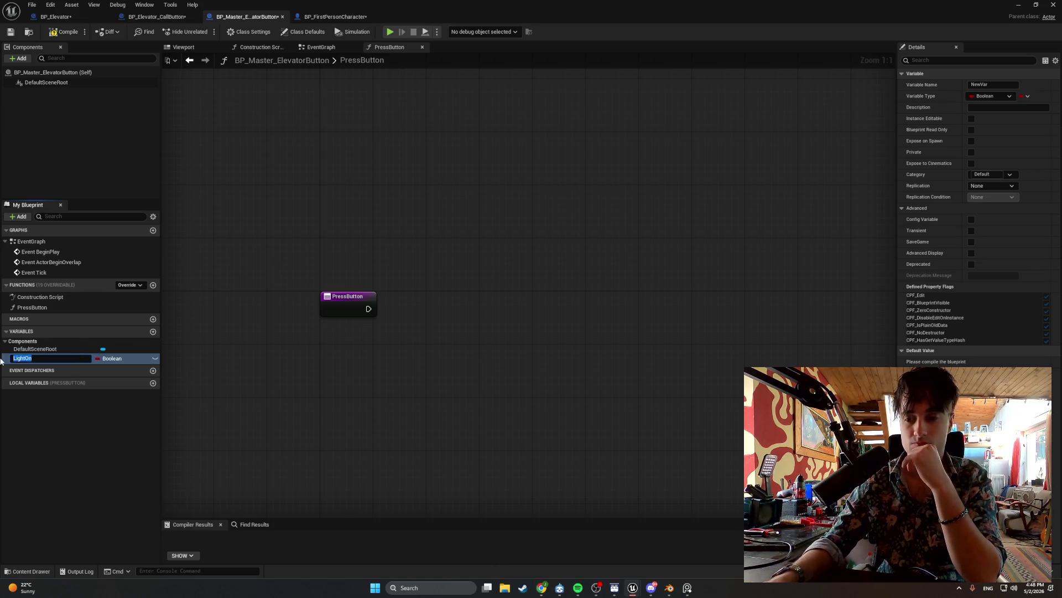
{"action": "type", "text": "HasLight"}
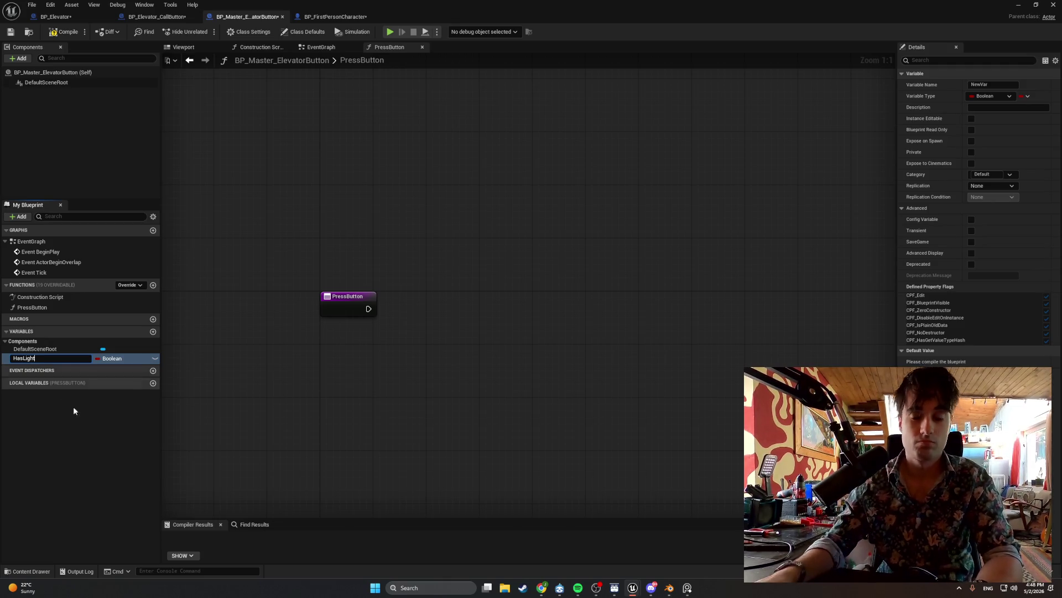
{"action": "key", "text": "Return"}
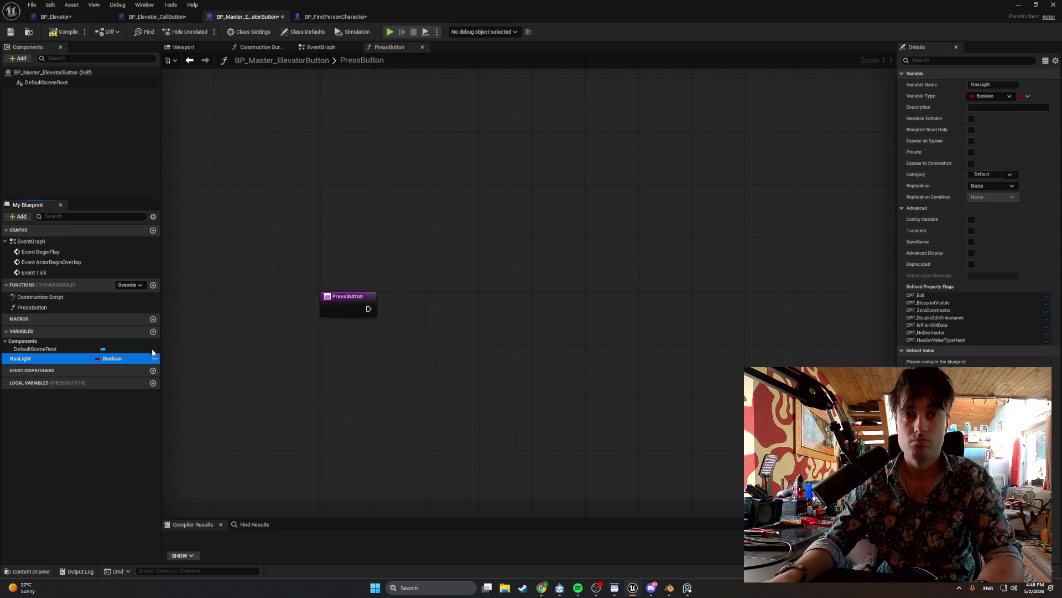
{"action": "left_click", "coordinate": [64, 31]}
{"action": "left_click", "coordinate": [971, 361]}
{"action": "left_click", "coordinate": [64, 31]}
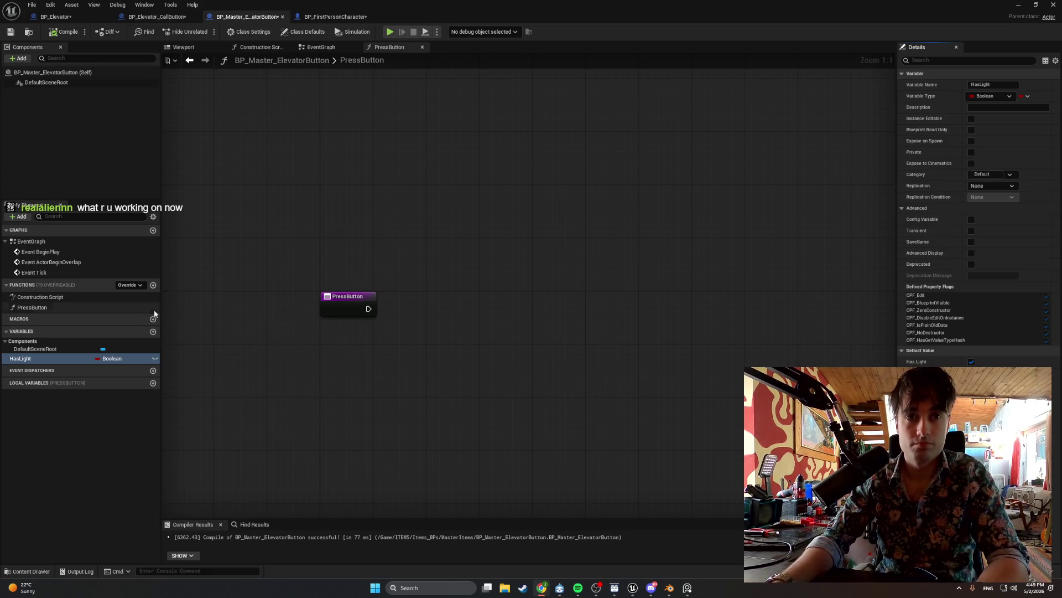
Add an ElevatorRef variable typed as a BP Elevator object reference.
{"action": "left_click", "coordinate": [152, 333]}
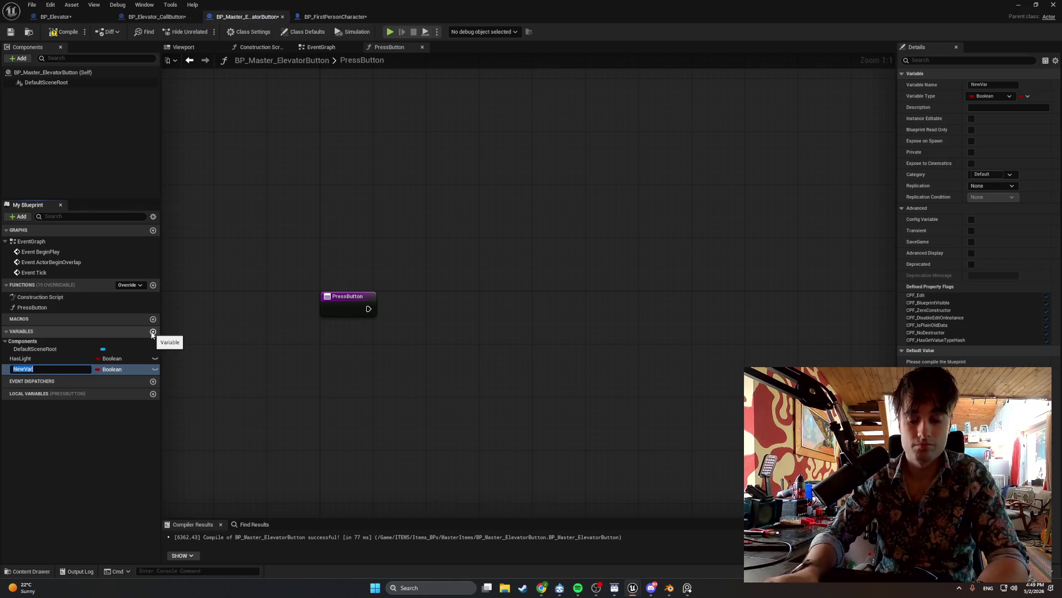
{"action": "type", "text": "ElevatorRef"}
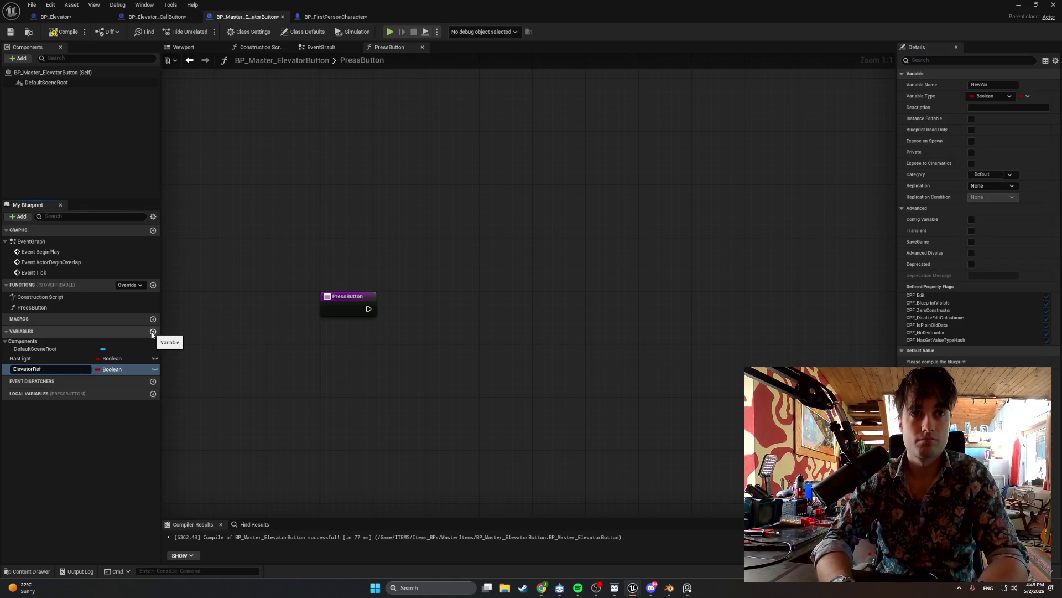
{"action": "key", "text": "Return"}
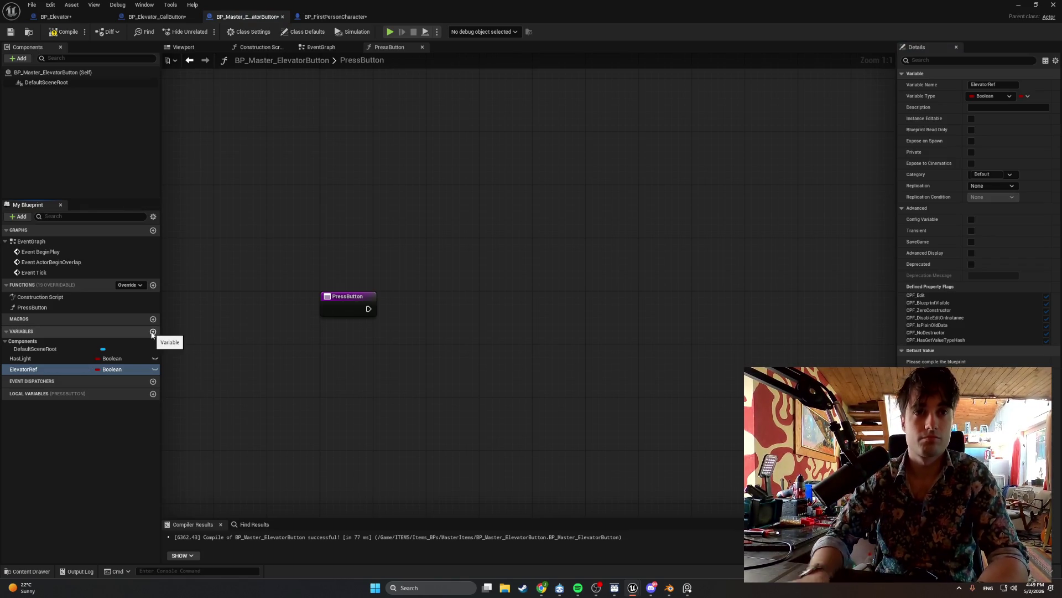
{"action": "left_click", "coordinate": [128, 368]}
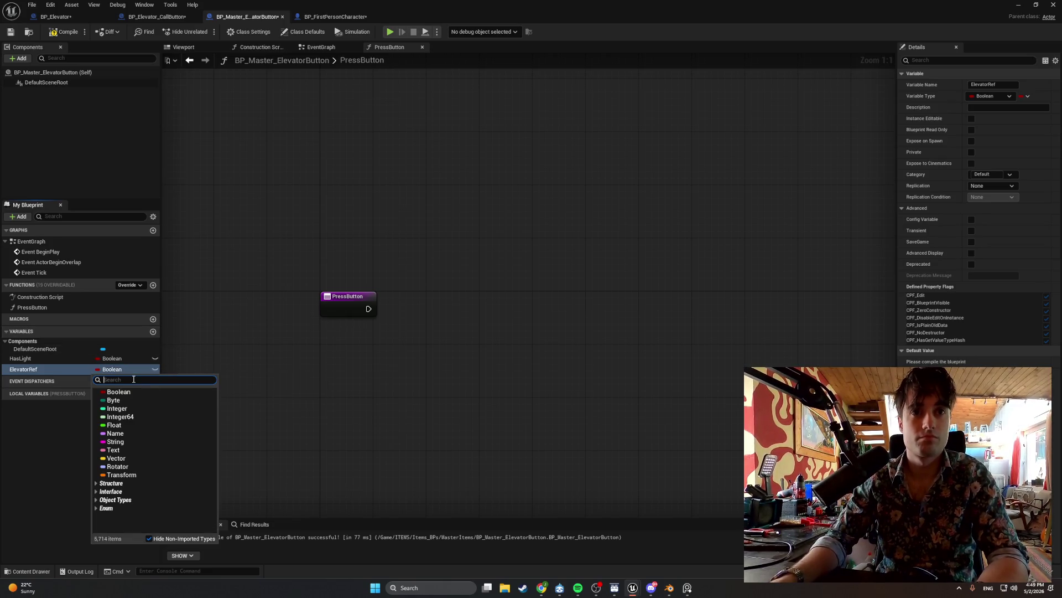
{"action": "type", "text": "BP elev"}
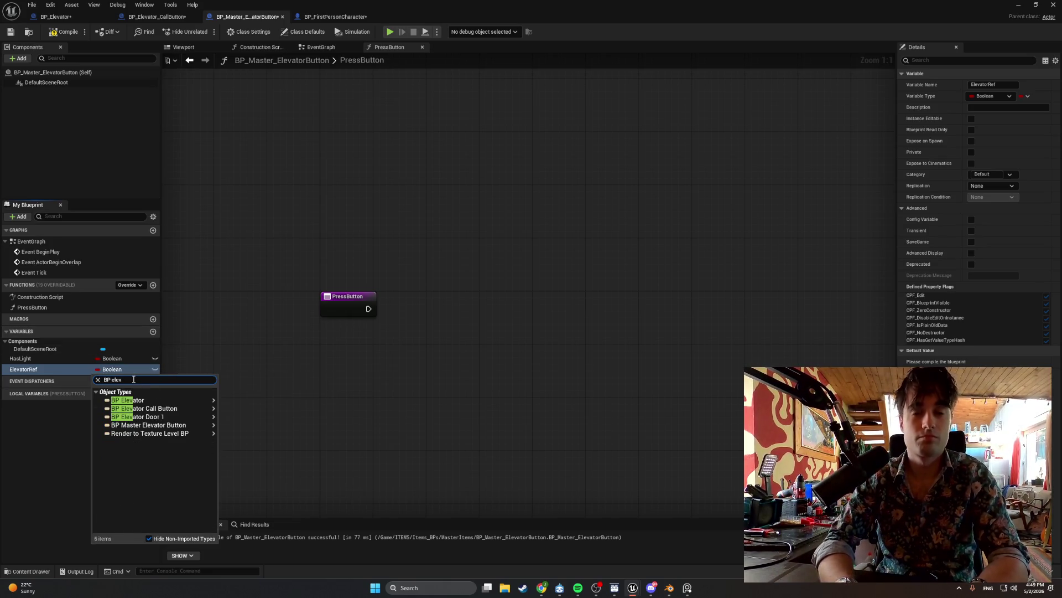
{"action": "mouse_move", "coordinate": [166, 416]}
{"action": "left_click", "coordinate": [243, 400]}
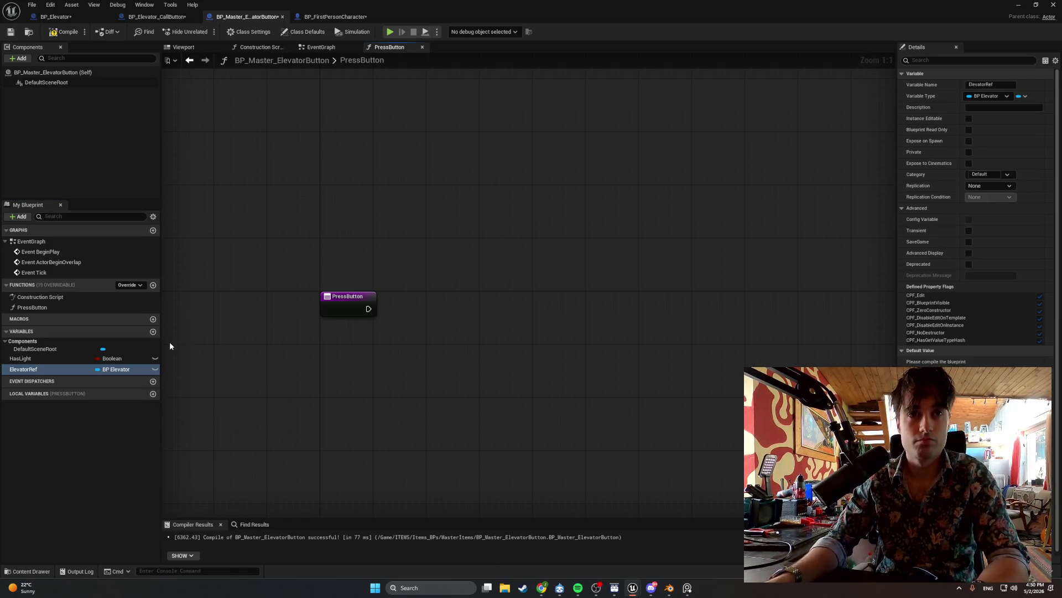
Add a ButtonFloor variable of type Integer.
{"action": "left_click", "coordinate": [153, 332]}
{"action": "type", "text": "Button"}
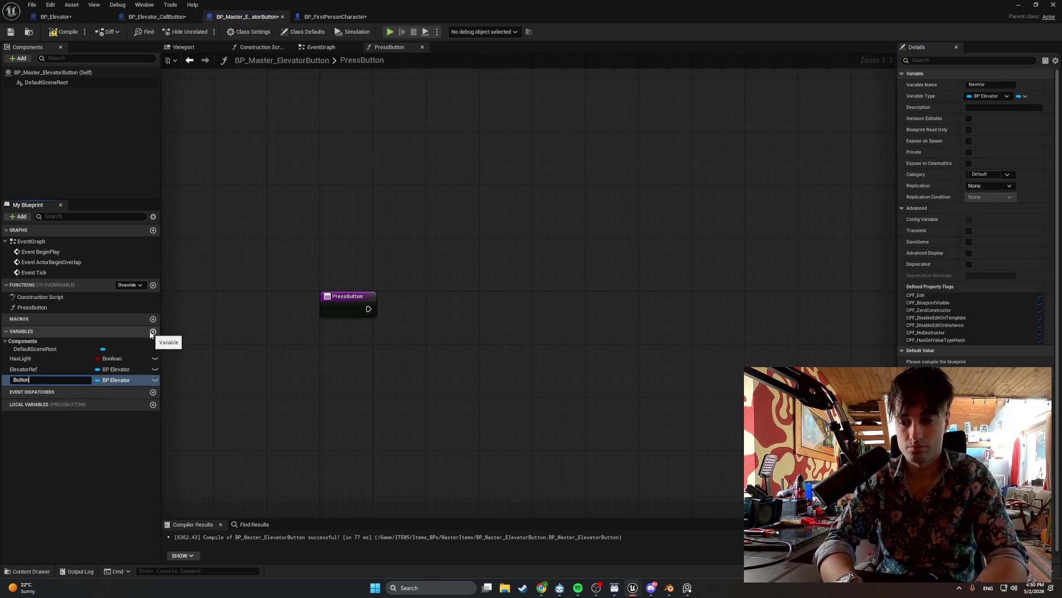
{"action": "type", "text": "Floor"}
{"action": "key", "text": "Return"}
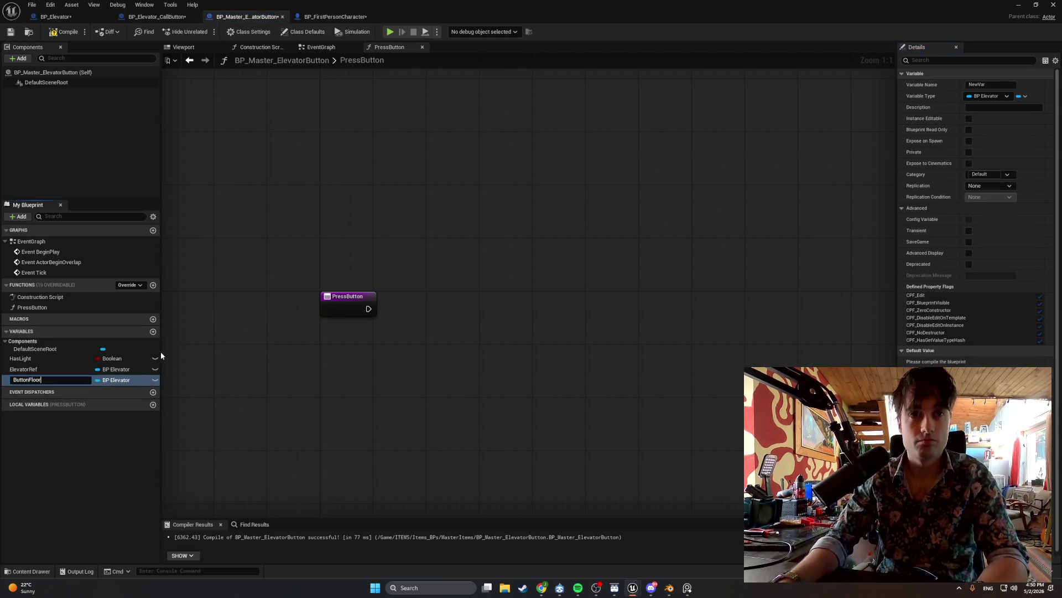
{"action": "left_click", "coordinate": [134, 381]}
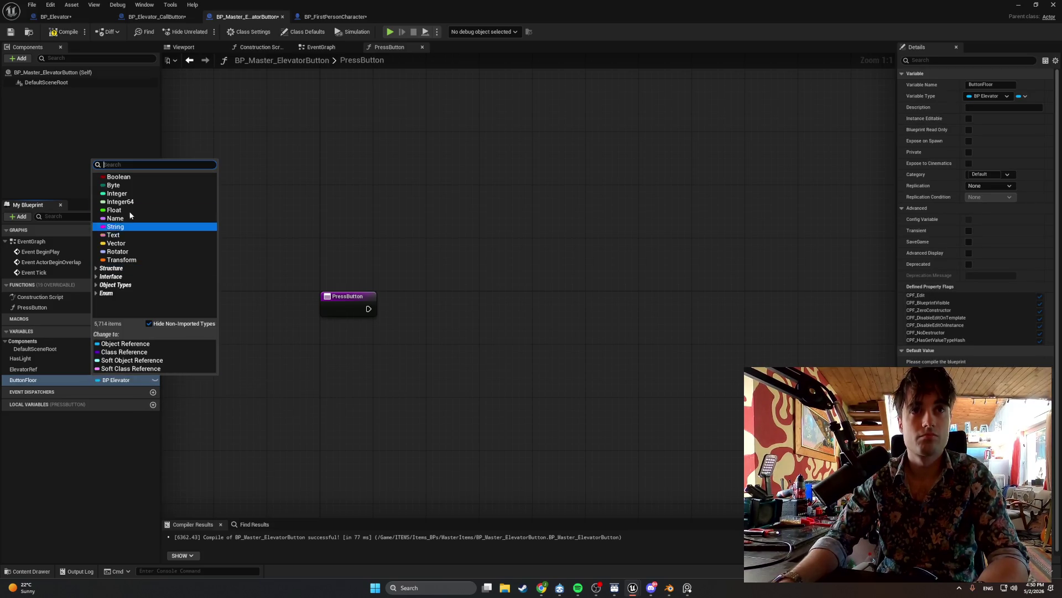
{"action": "left_click", "coordinate": [127, 195]}
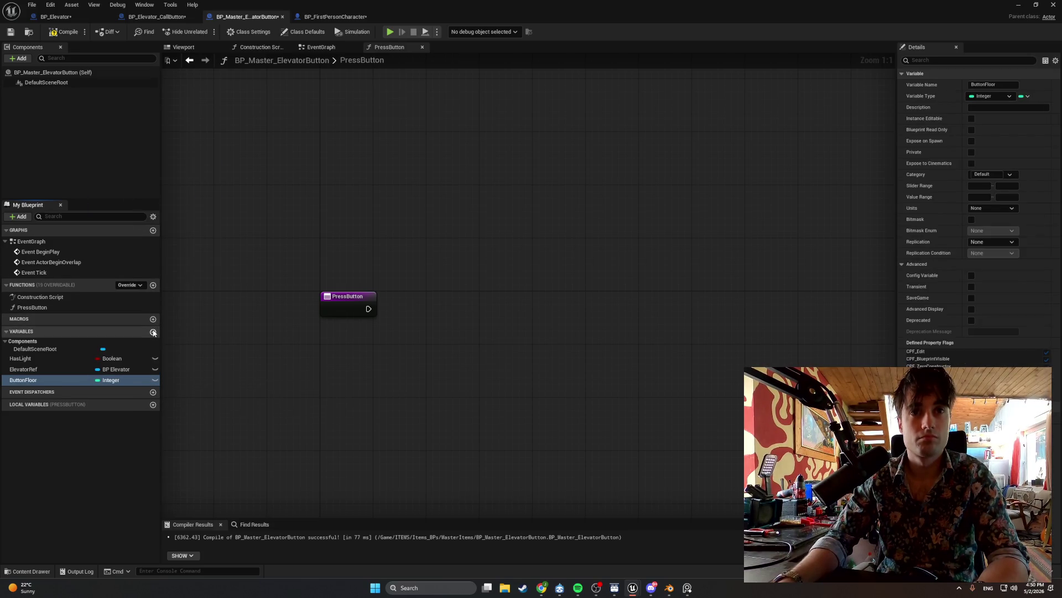
Add a LightOn Boolean variable and compile the blueprint.
{"action": "left_click", "coordinate": [153, 331]}
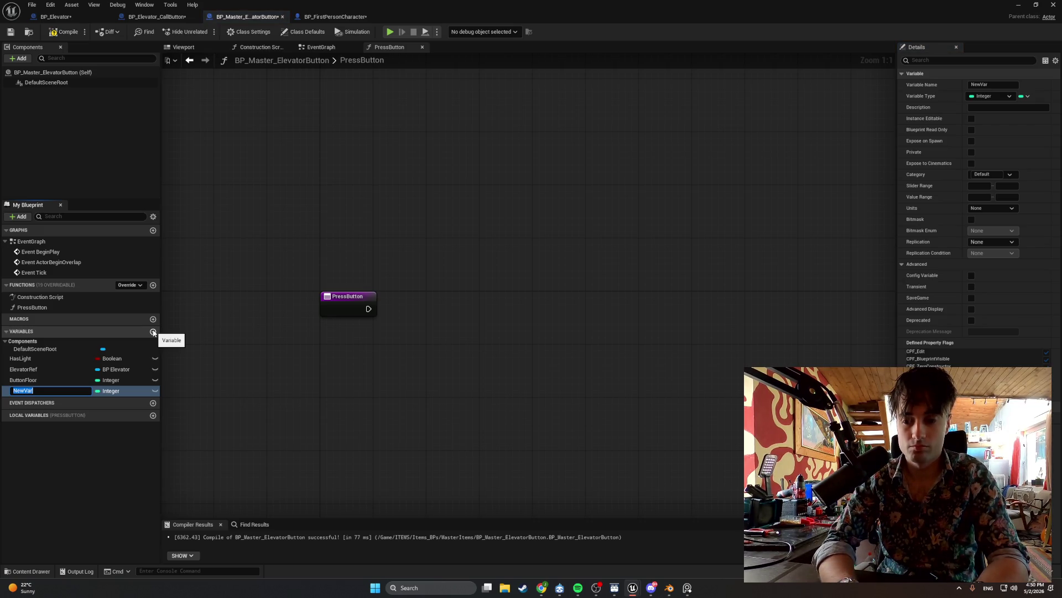
{"action": "type", "text": "LightOn"}
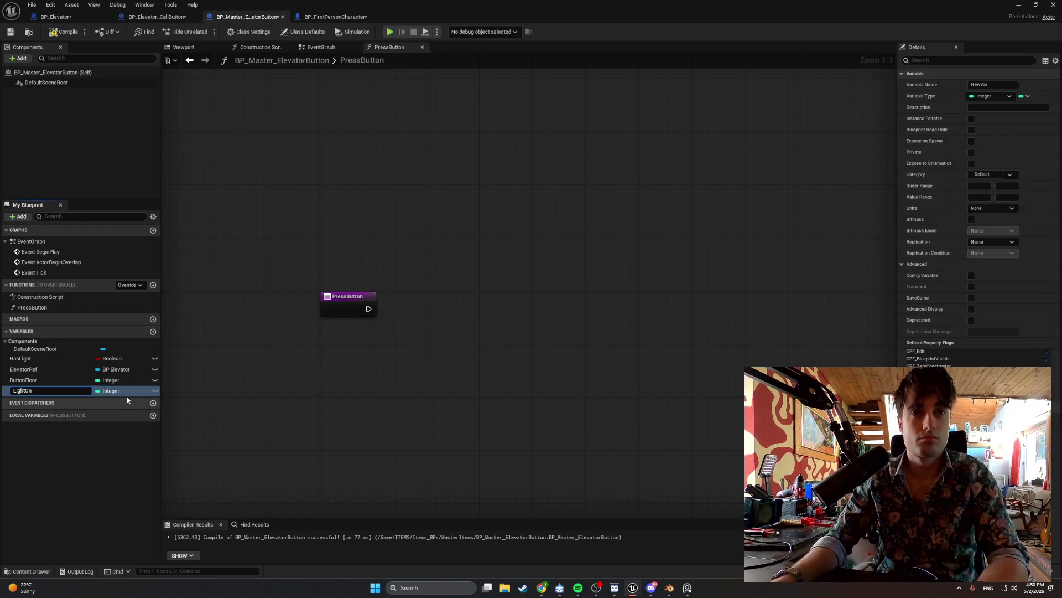
{"action": "key", "text": "Return"}
{"action": "left_click", "coordinate": [122, 393]}
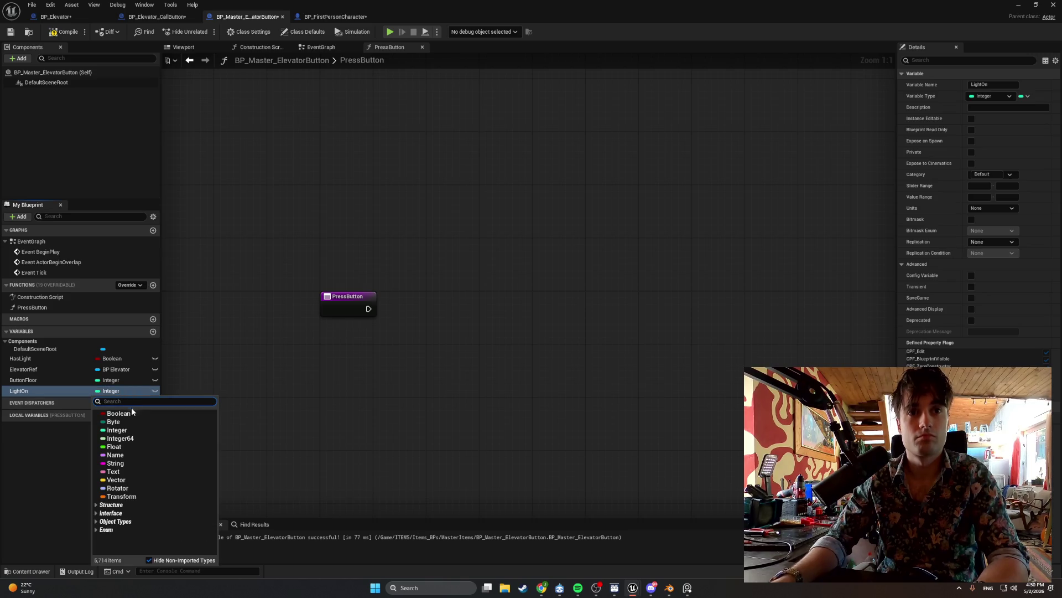
{"action": "left_click", "coordinate": [118, 413]}
{"action": "left_click", "coordinate": [64, 31]}
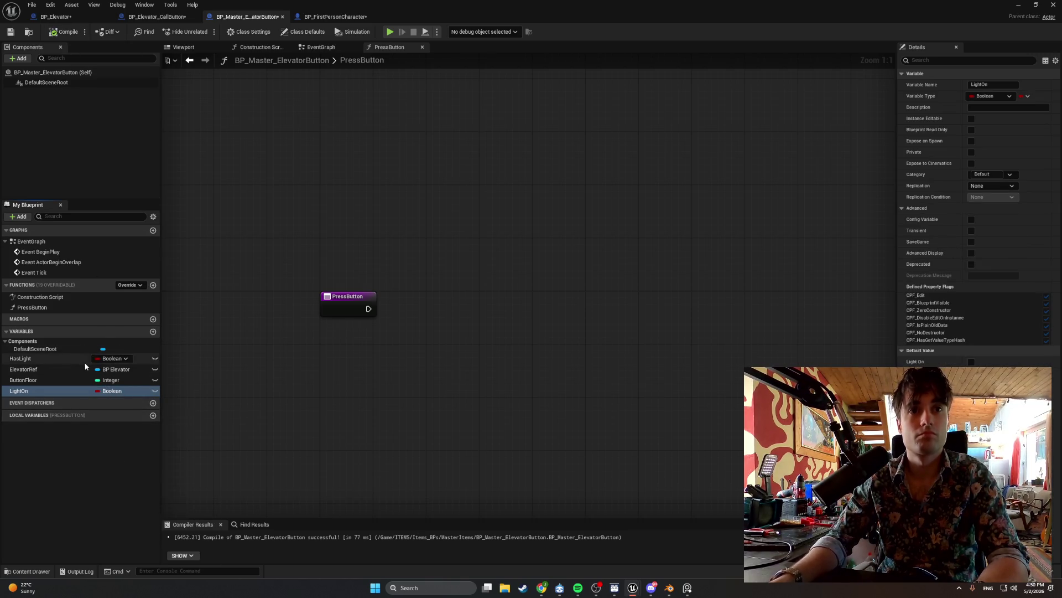
Make ElevatorRef and ButtonFloor Instance Editable, compiling in between.
{"action": "left_click", "coordinate": [23, 369]}
{"action": "left_click", "coordinate": [969, 119]}
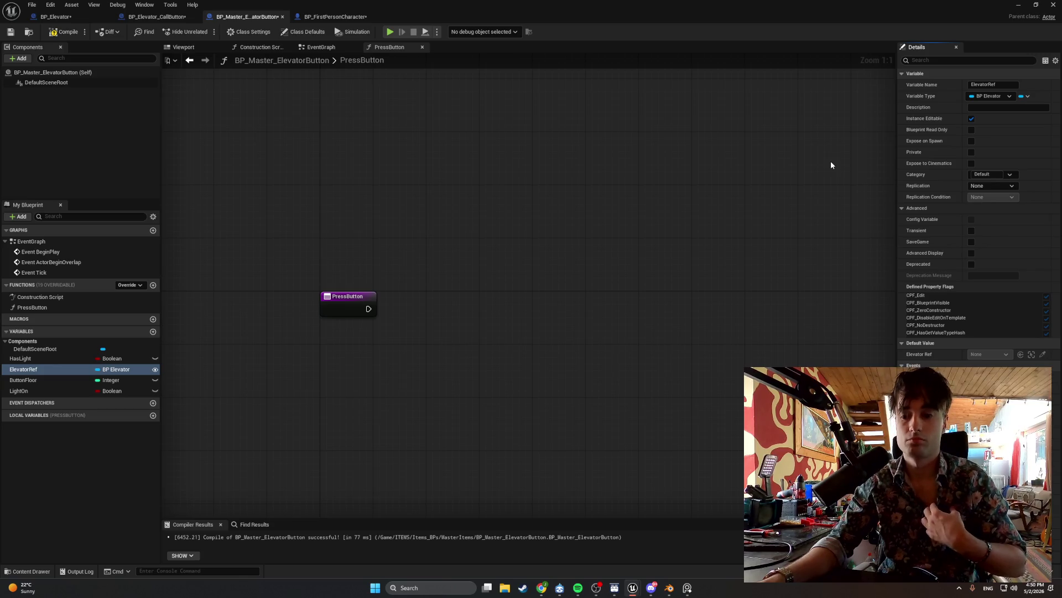
{"action": "left_click", "coordinate": [63, 32]}
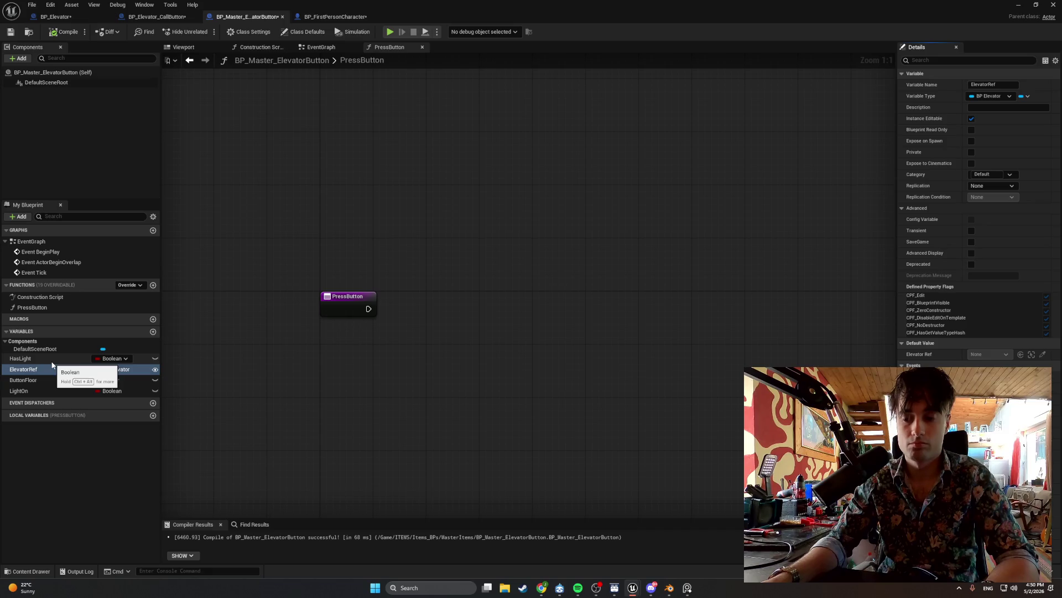
{"action": "left_click", "coordinate": [47, 380]}
{"action": "left_click", "coordinate": [972, 119]}
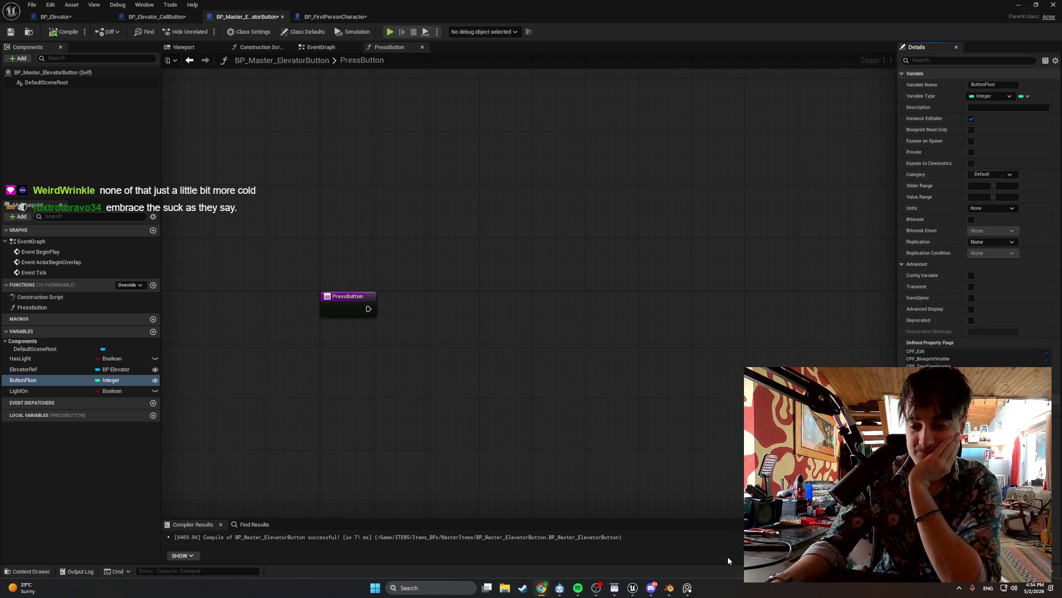
{"action": "left_click_drag", "start_coordinate": [368, 308], "coordinate": [443, 315]}
Add a Set Light On node after PressButton with the value ticked true.
{"action": "type", "text": "set light"}
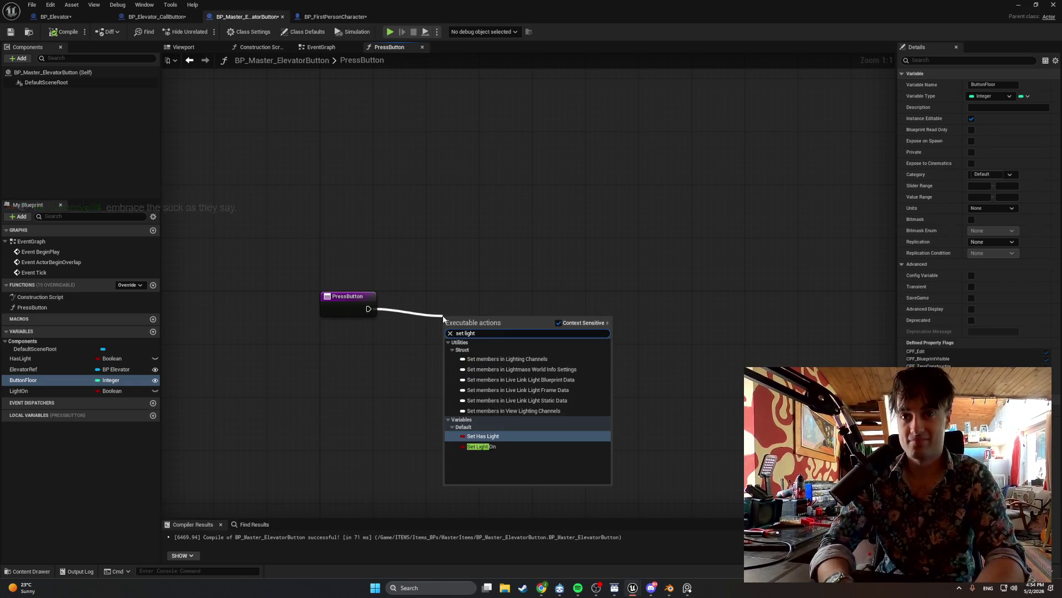
{"action": "left_click", "coordinate": [487, 446]}
{"action": "left_click_drag", "start_coordinate": [470, 303], "coordinate": [438, 303]}
{"action": "left_click", "coordinate": [446, 322]}
{"action": "left_click", "coordinate": [64, 32]}
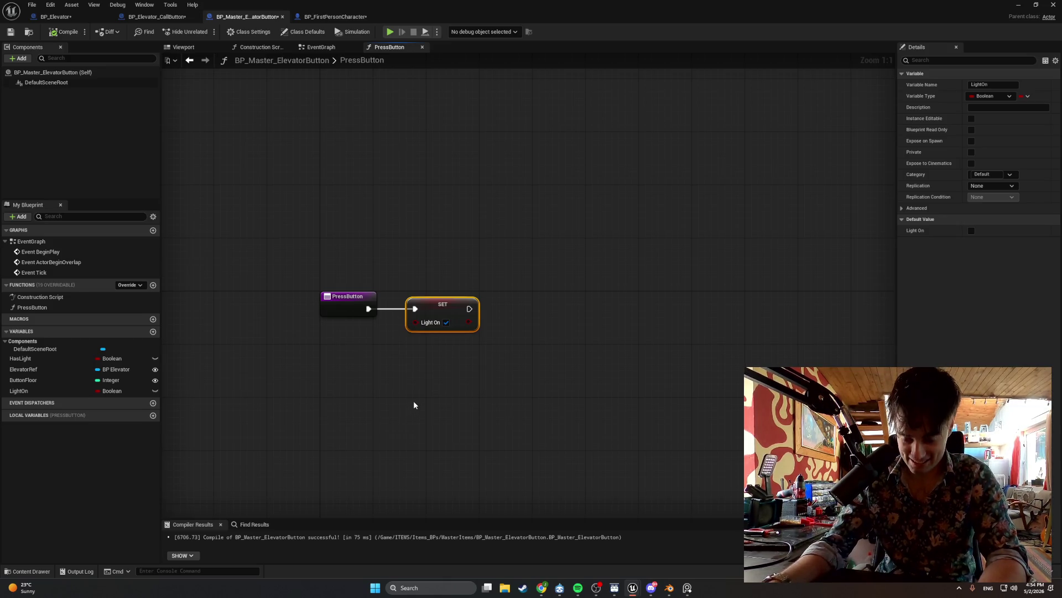
{"action": "left_click", "coordinate": [446, 323]}
{"action": "left_click", "coordinate": [446, 322]}
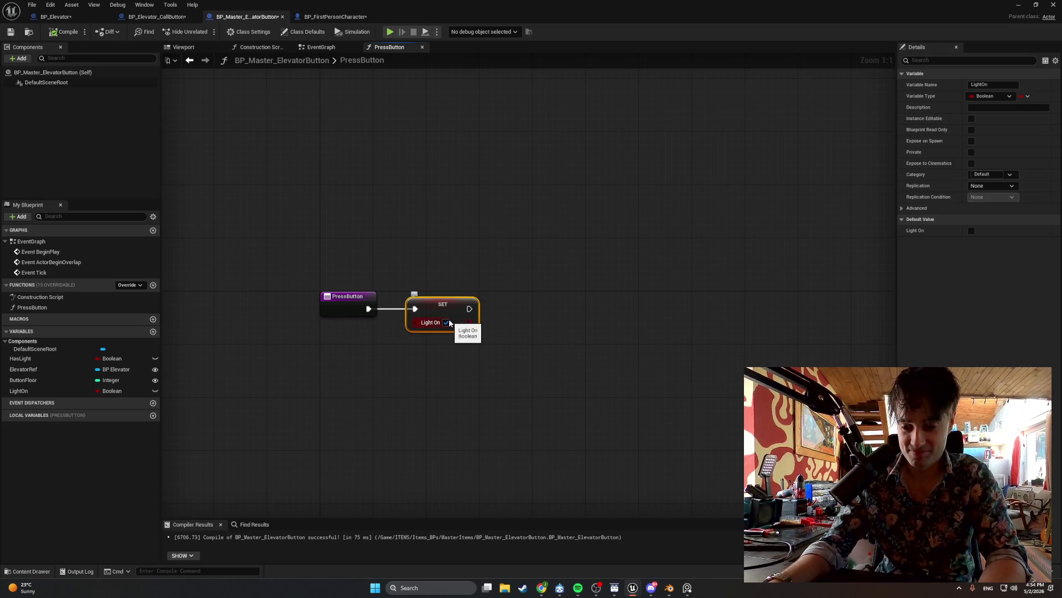
Drop an ElevatorRef getter into the graph and add a Call Elevator to Floor node from it.
{"action": "left_click", "coordinate": [65, 369]}
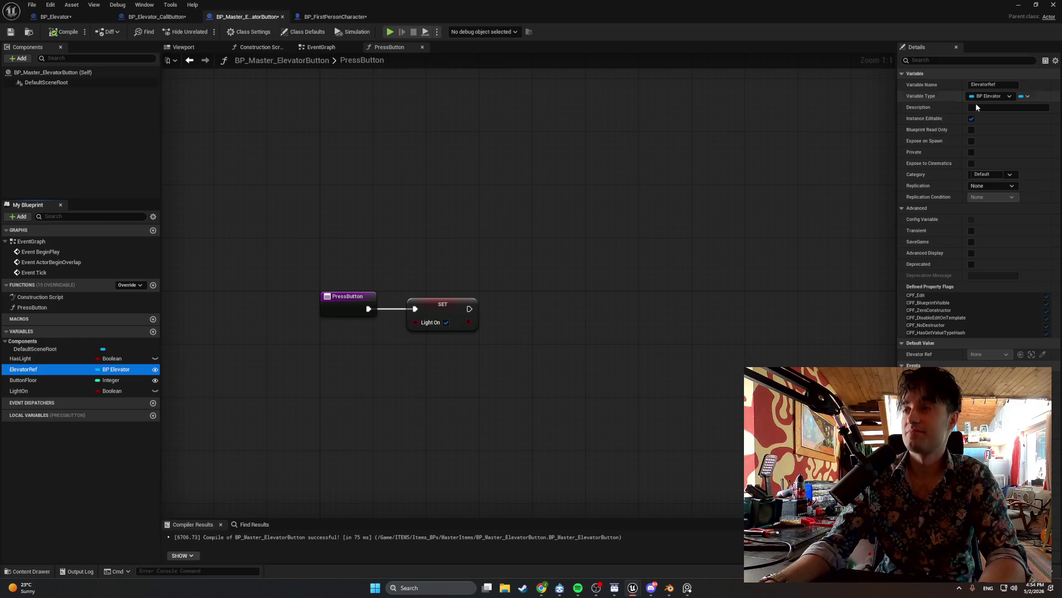
{"action": "mouse_move", "coordinate": [117, 369]}
{"action": "left_mouse_down"}
{"action": "mouse_move", "coordinate": [511, 323]}
{"action": "mouse_move", "coordinate": [513, 343]}
{"action": "mouse_move", "coordinate": [491, 360]}
{"action": "mouse_move", "coordinate": [609, 317]}
{"action": "left_mouse_up"}
{"action": "left_click", "coordinate": [514, 357]}
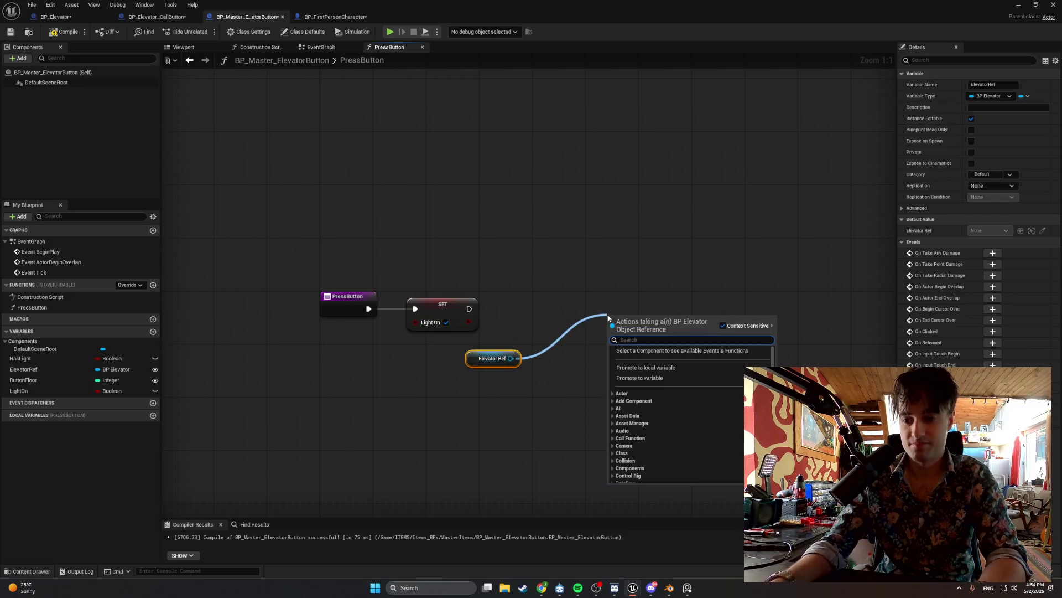
{"action": "type", "text": "Call"}
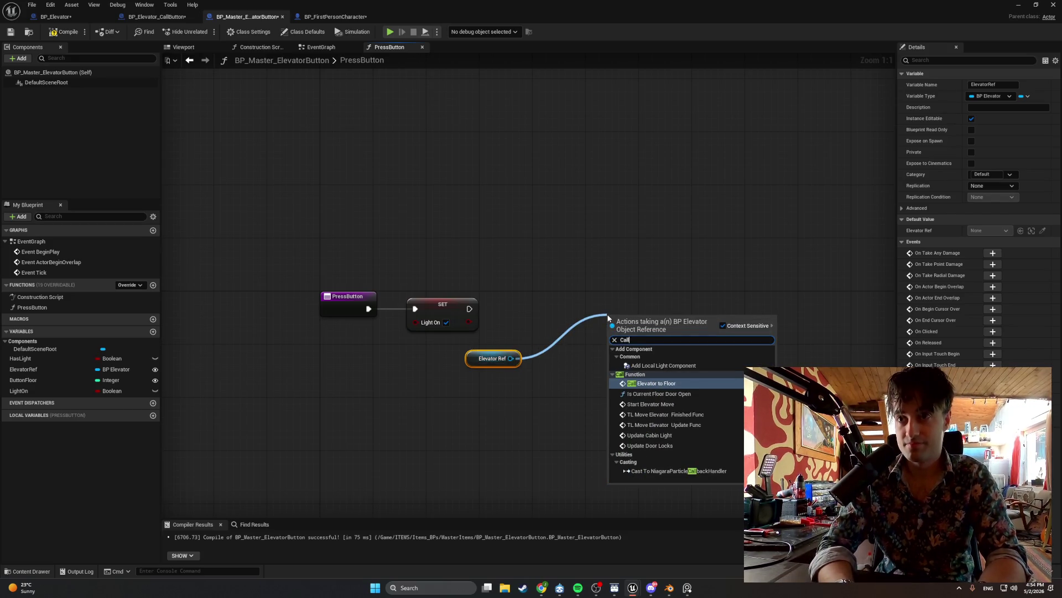
{"action": "key", "text": "Return"}
Wire the SET node into Call Elevator to Floor and line the nodes up beside it.
{"action": "left_click_drag", "start_coordinate": [592, 311], "coordinate": [552, 305]}
{"action": "left_click_drag", "start_coordinate": [483, 357], "coordinate": [453, 357]}
{"action": "left_click_drag", "start_coordinate": [469, 308], "coordinate": [540, 315]}
{"action": "left_click_drag", "start_coordinate": [609, 246], "coordinate": [484, 387]}
{"action": "left_click_drag", "start_coordinate": [552, 297], "coordinate": [533, 289]}
{"action": "left_click", "coordinate": [387, 375]}
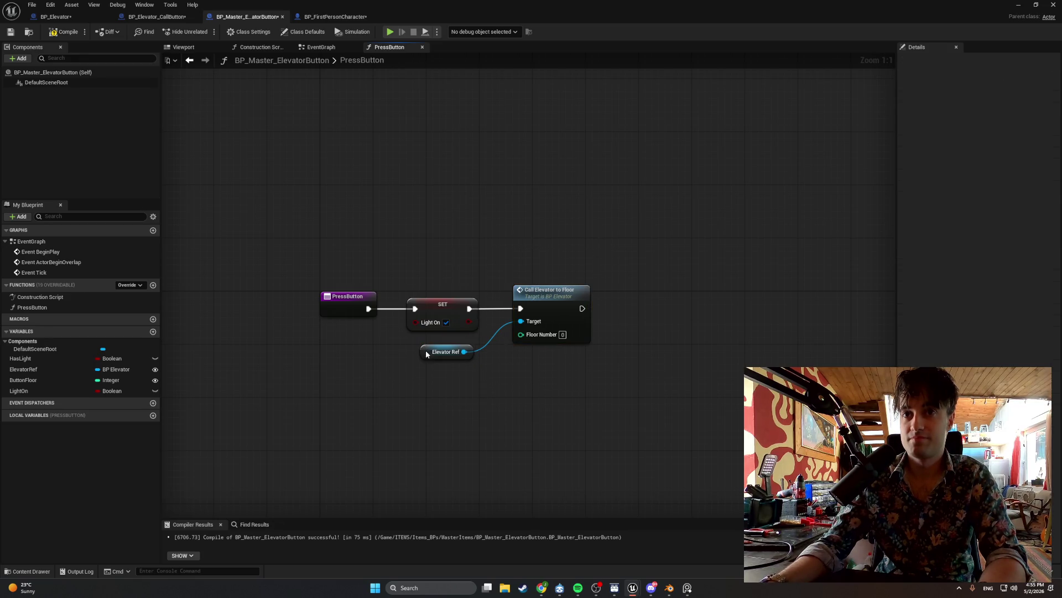
{"action": "left_click", "coordinate": [425, 355]}
{"action": "left_click", "coordinate": [157, 16]}
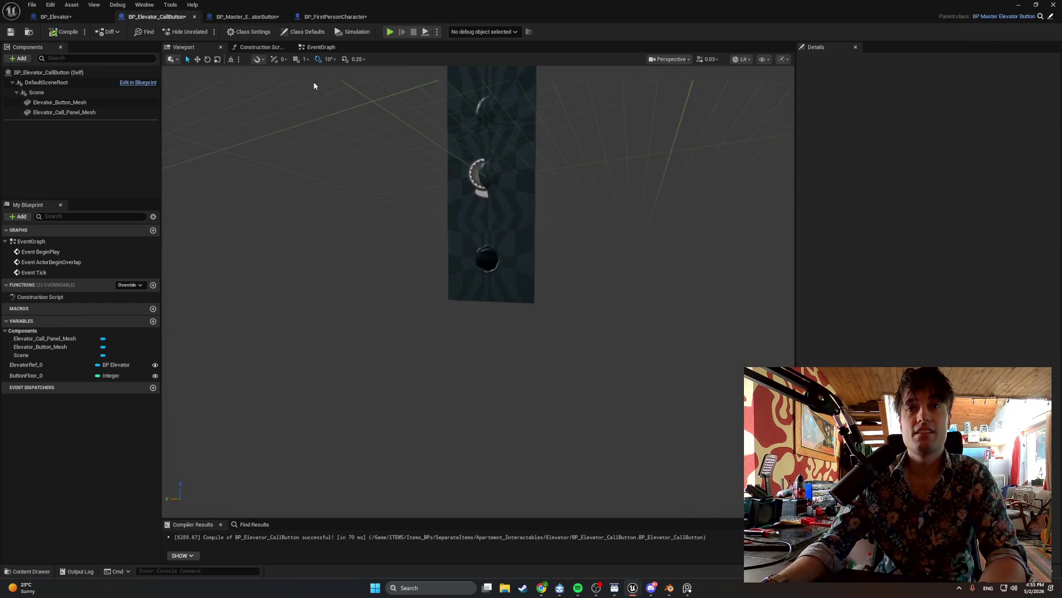
Show BP_Elevator's EventGraph with five input events calling Call Elevator to Floor for floors 0–4.
{"action": "left_click", "coordinate": [62, 17]}
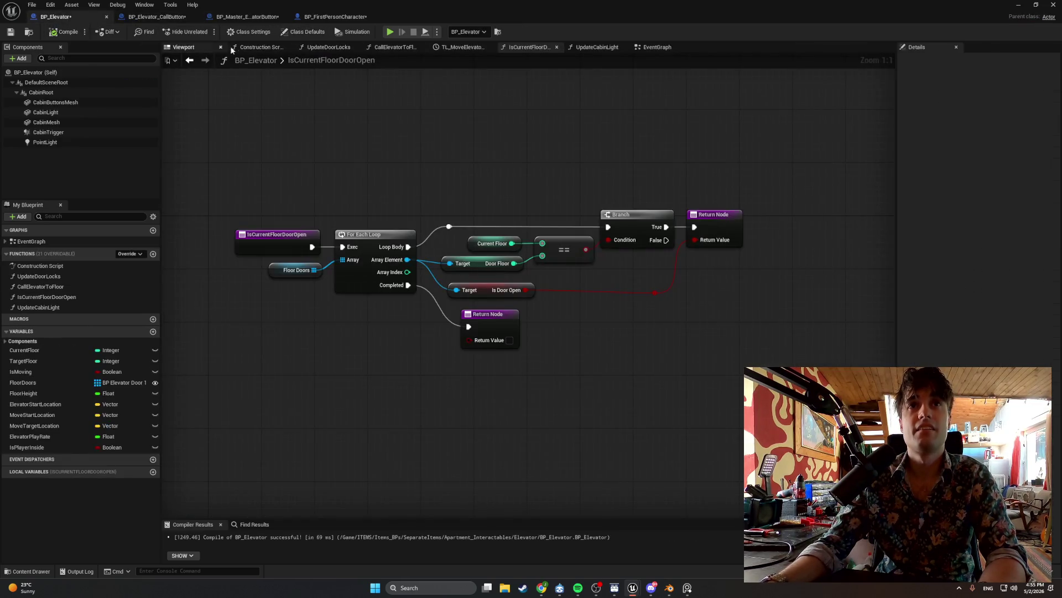
{"action": "left_click", "coordinate": [260, 47]}
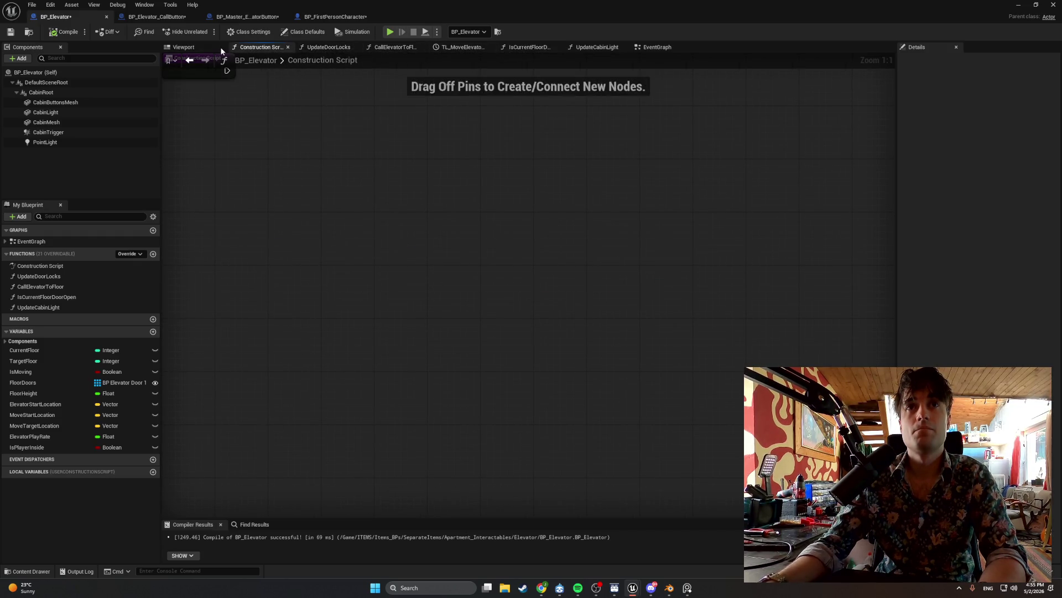
{"action": "left_click", "coordinate": [657, 47]}
{"action": "scroll", "coordinate": [416, 205], "scroll_direction": "up", "scroll_amount": 5}
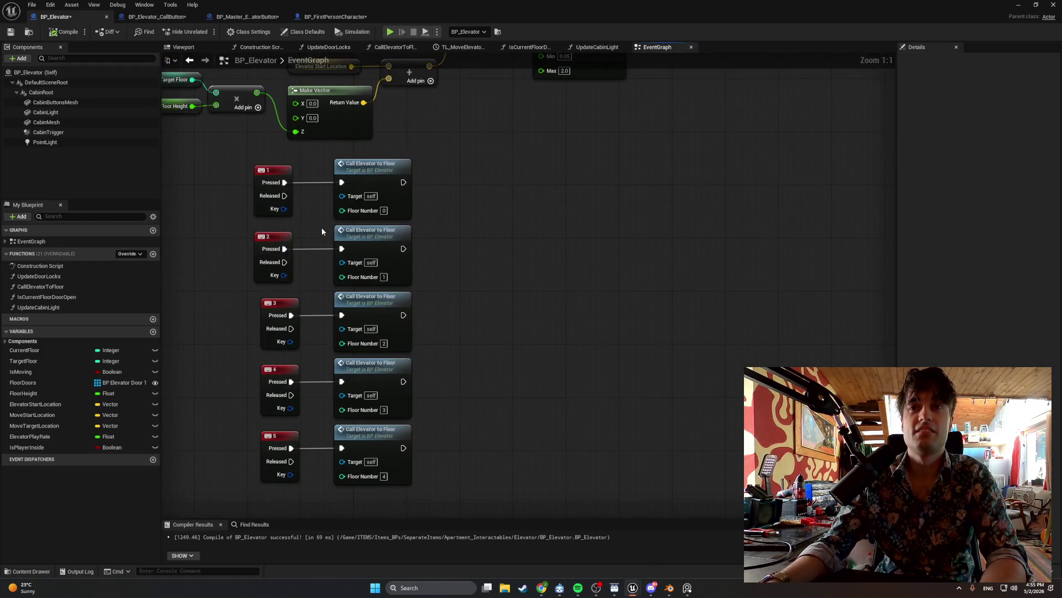
{"action": "scroll", "coordinate": [297, 233], "scroll_direction": "down", "scroll_amount": 2}
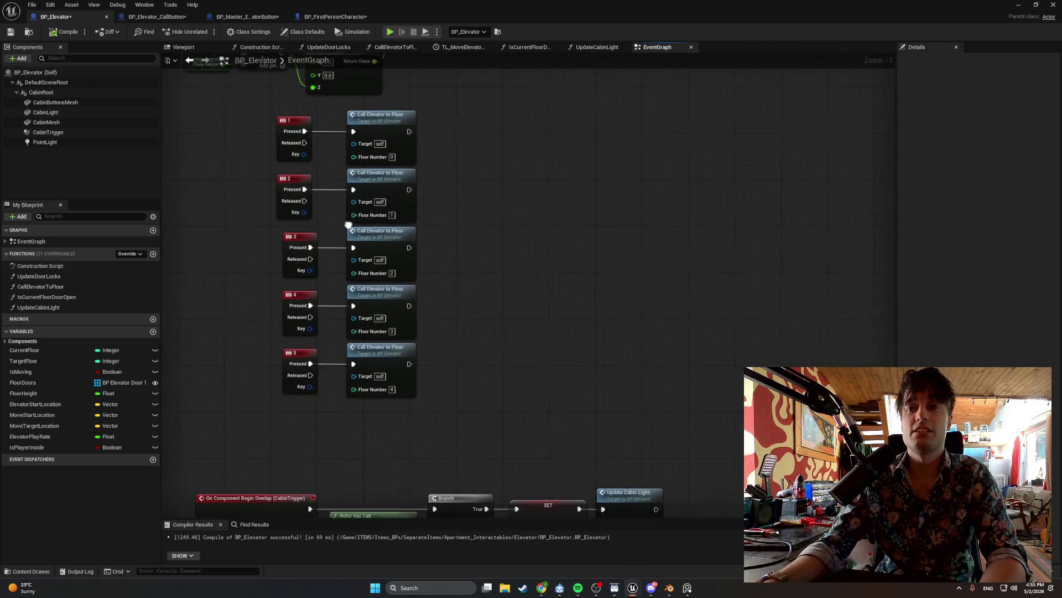